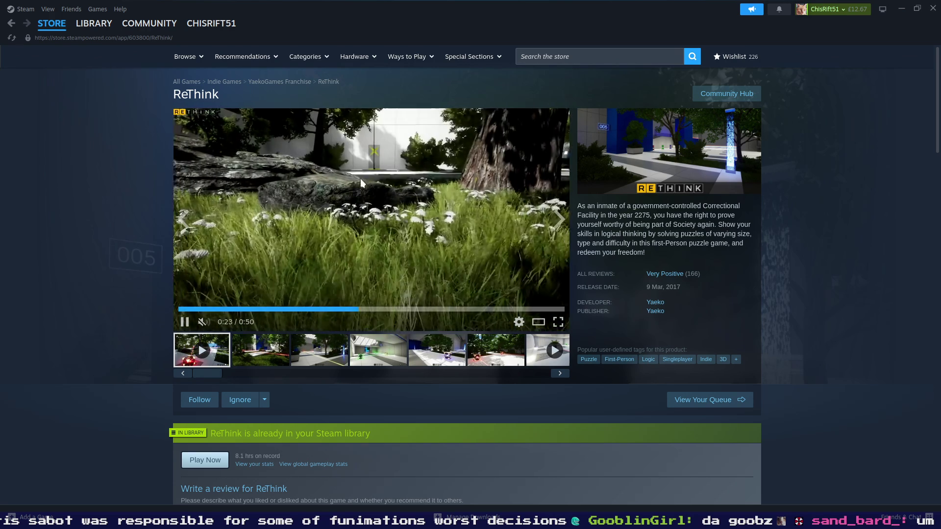
- Skip ahead in the ReThink trailer and view the third and fourth screenshots
click(402, 309)
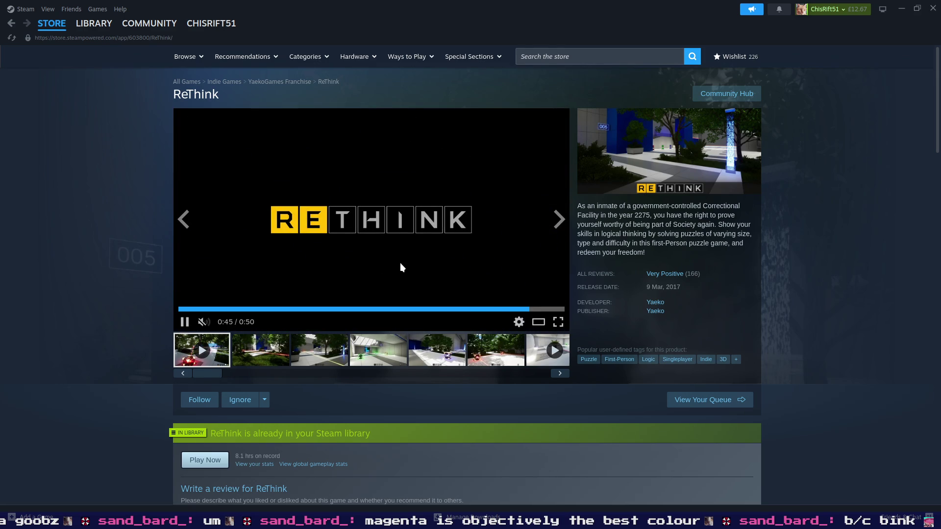
click(318, 355)
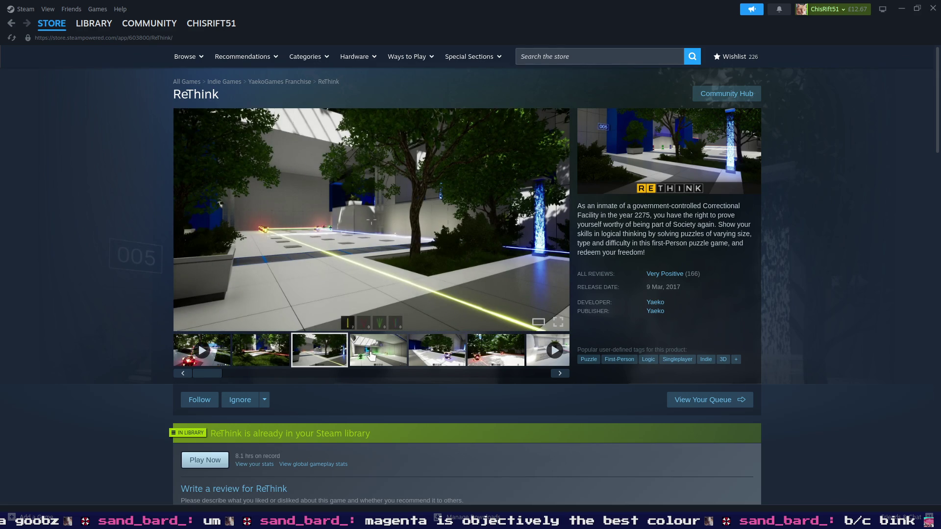
click(372, 356)
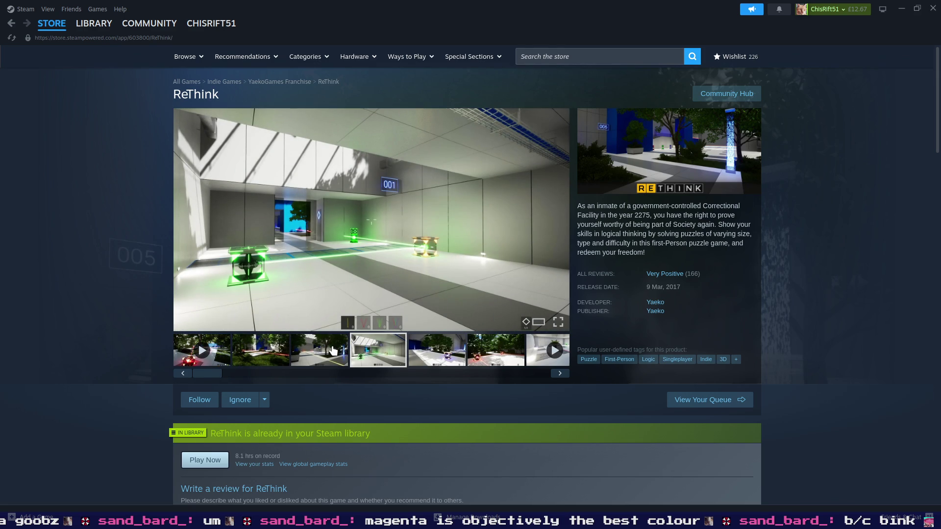
click(334, 352)
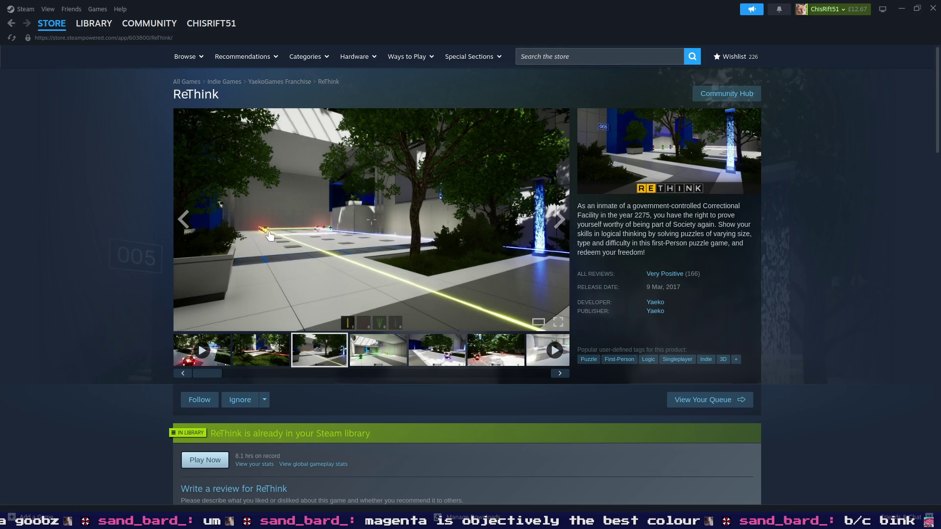
- Step on to the sixth screenshot with the red lasers, then switch to the design document
click(450, 345)
click(496, 351)
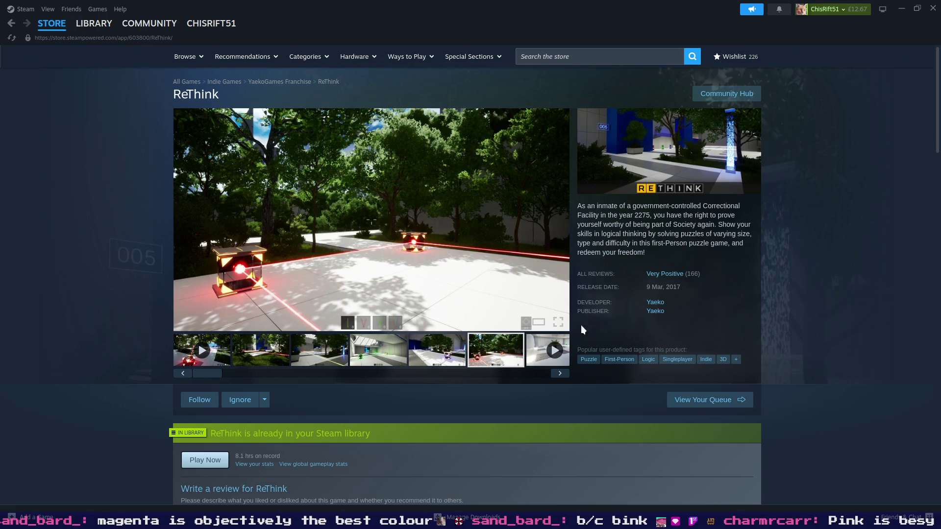
key(alt+Tab)
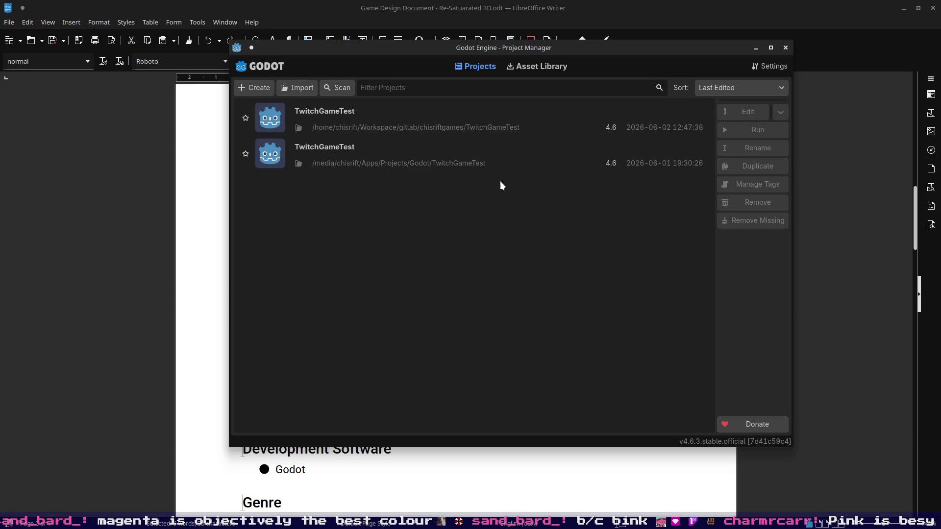
- Close the Godot Project Manager and return to the document's Introduction
click(785, 48)
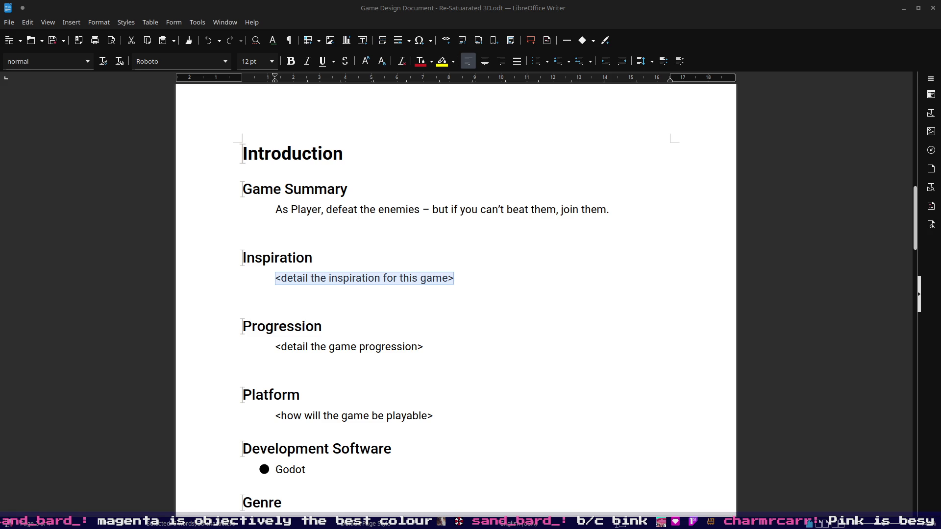
click(494, 281)
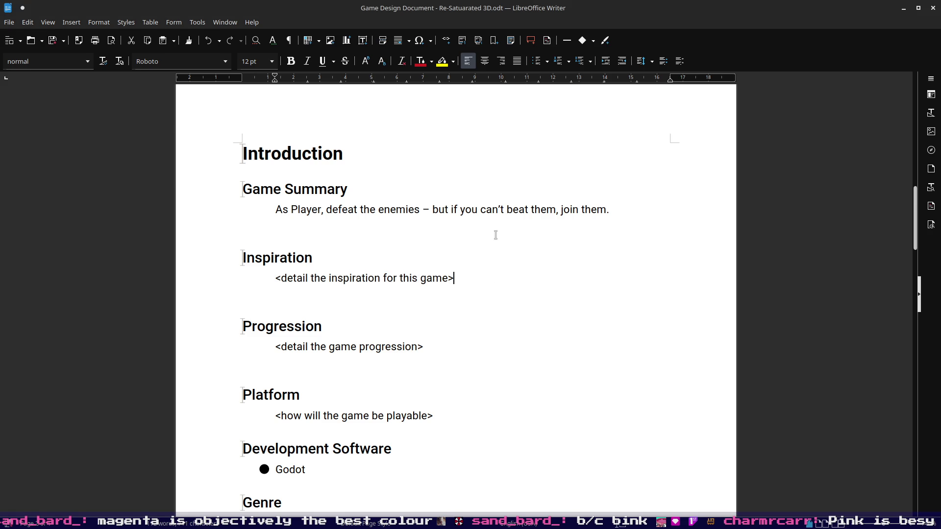
scroll(495, 235, down, 3)
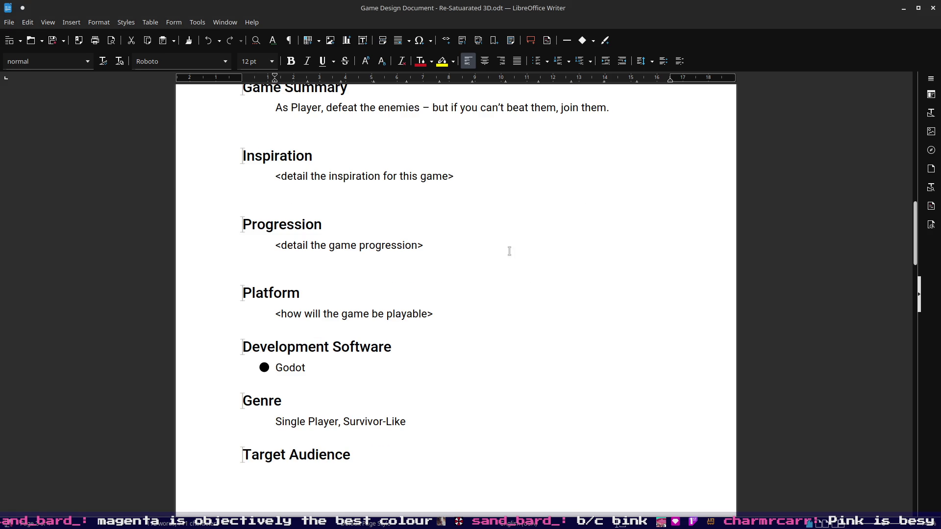
scroll(441, 266, up, 2)
scroll(441, 294, up, 1)
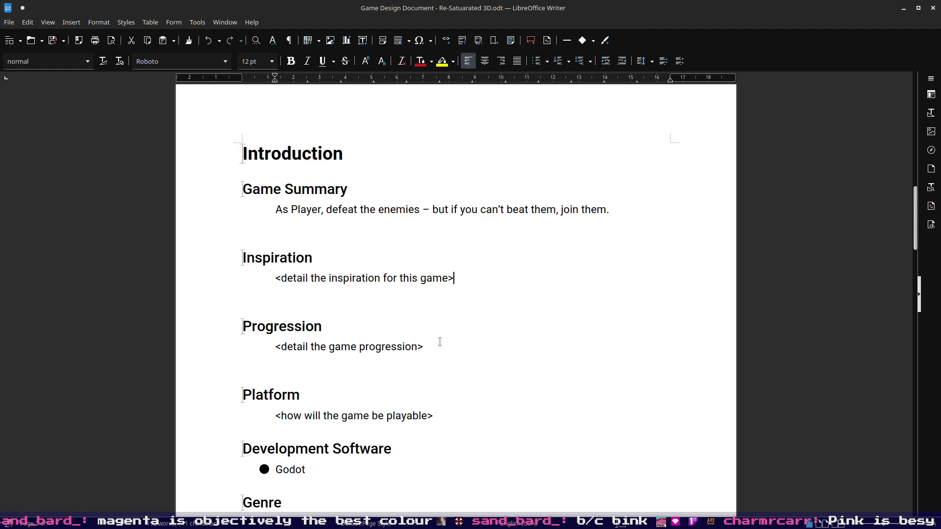
drag(435, 345, 276, 346)
click(485, 321)
click(466, 281)
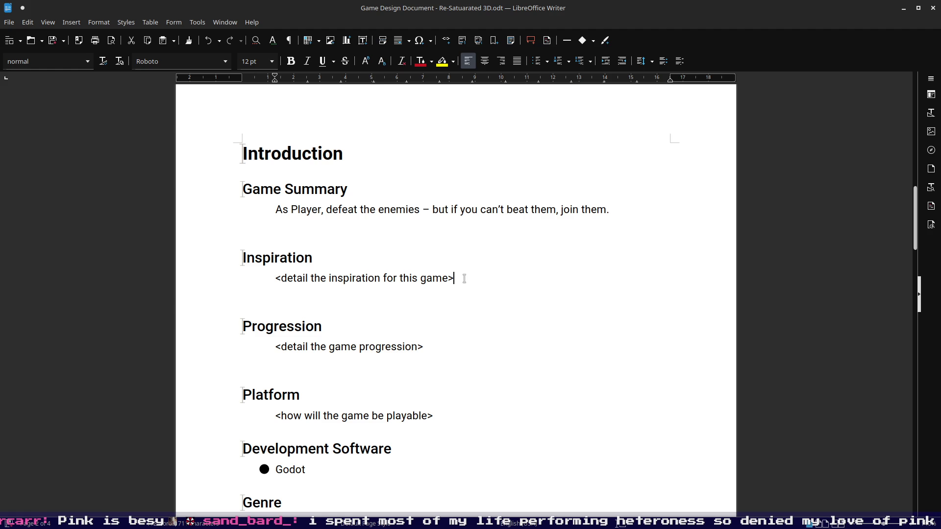
click(460, 276)
click(629, 223)
scroll(580, 242, up, 3)
scroll(566, 234, up, 2)
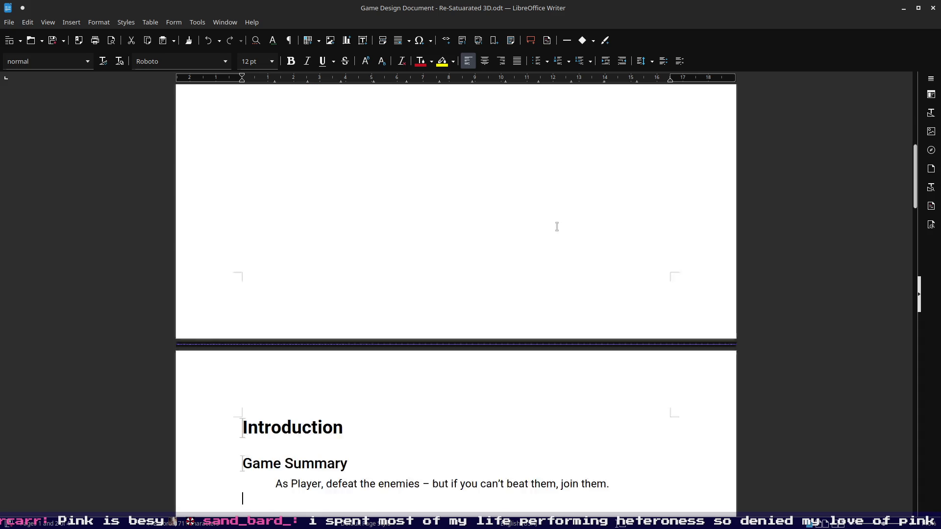
scroll(557, 227, down, 1)
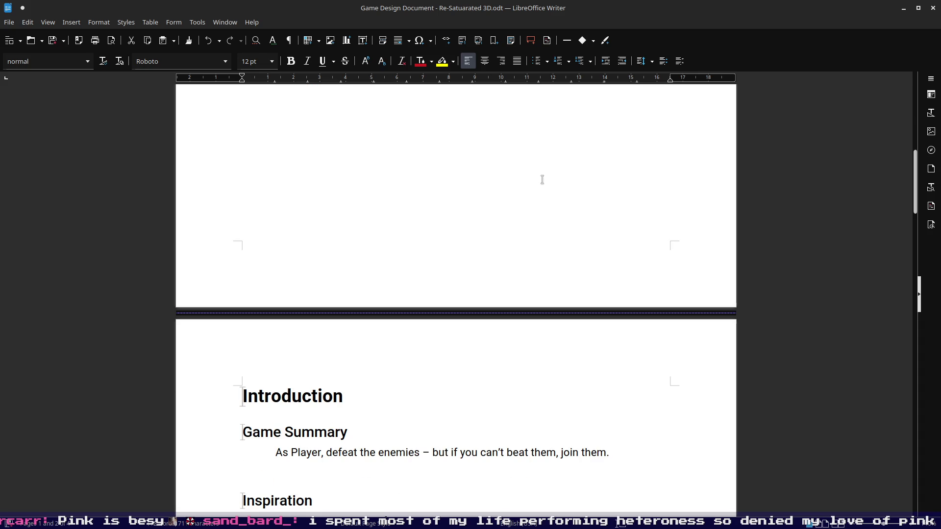
scroll(541, 201, down, 5)
scroll(542, 214, down, 7)
scroll(543, 207, down, 7)
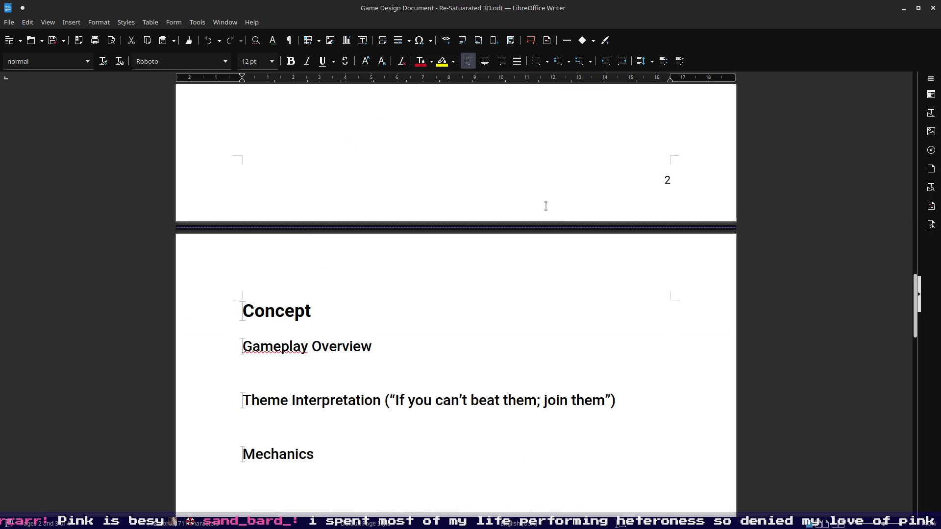
scroll(525, 169, down, 2)
scroll(523, 163, down, 2)
- Move from below Gameplay Overview down into the empty space under the Mechanics heading
click(412, 216)
key(Down)
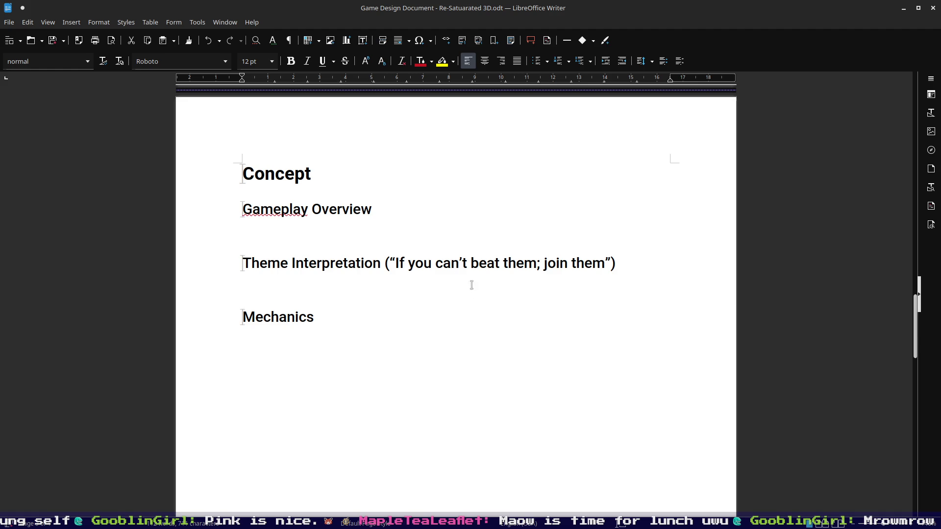
scroll(487, 218, up, 3)
scroll(489, 219, up, 5)
scroll(488, 219, up, 3)
scroll(487, 219, down, 8)
scroll(497, 220, down, 5)
scroll(505, 267, down, 10)
scroll(510, 250, up, 1)
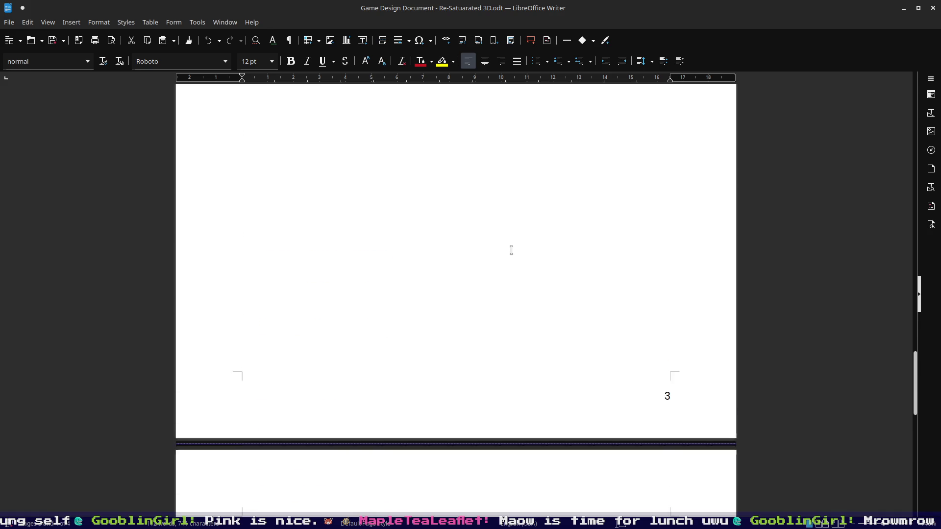
scroll(498, 262, down, 5)
click(442, 206)
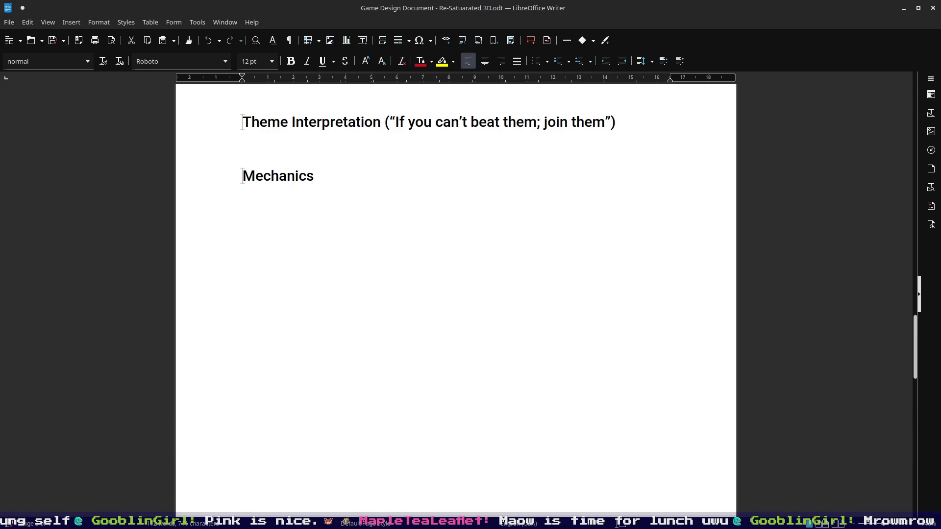
click(335, 194)
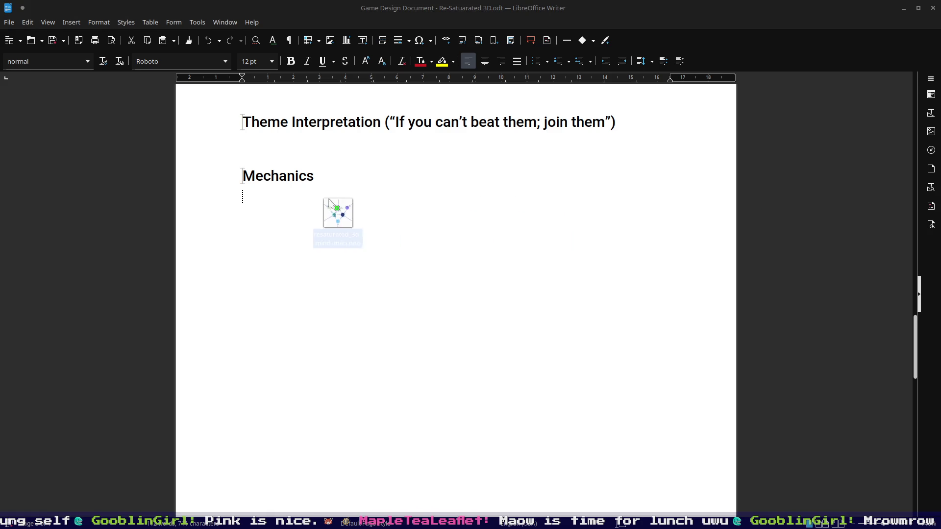
- Drop the colour diagram image into the document and settle it at the left under Mechanics
drag(357, 204, 294, 211)
drag(456, 261, 316, 244)
click(567, 233)
scroll(532, 227, up, 4)
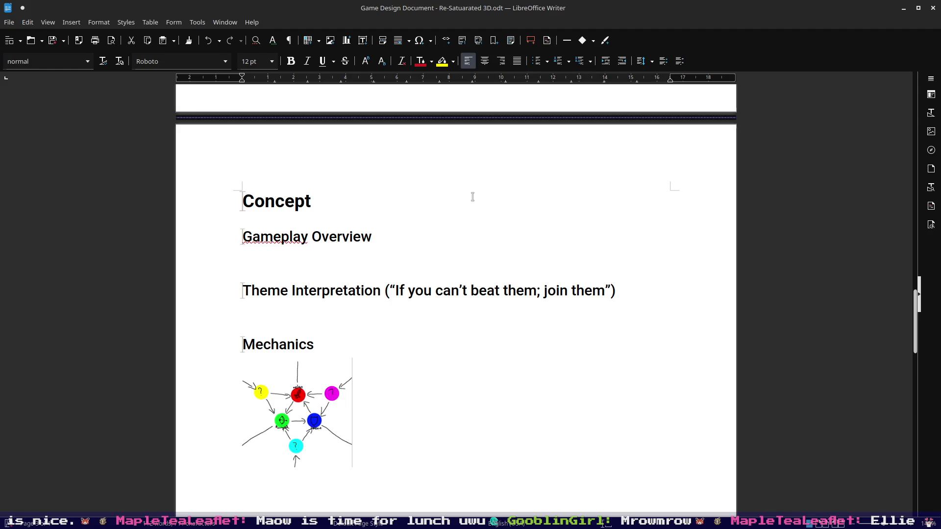
scroll(472, 195, up, 5)
scroll(476, 203, up, 7)
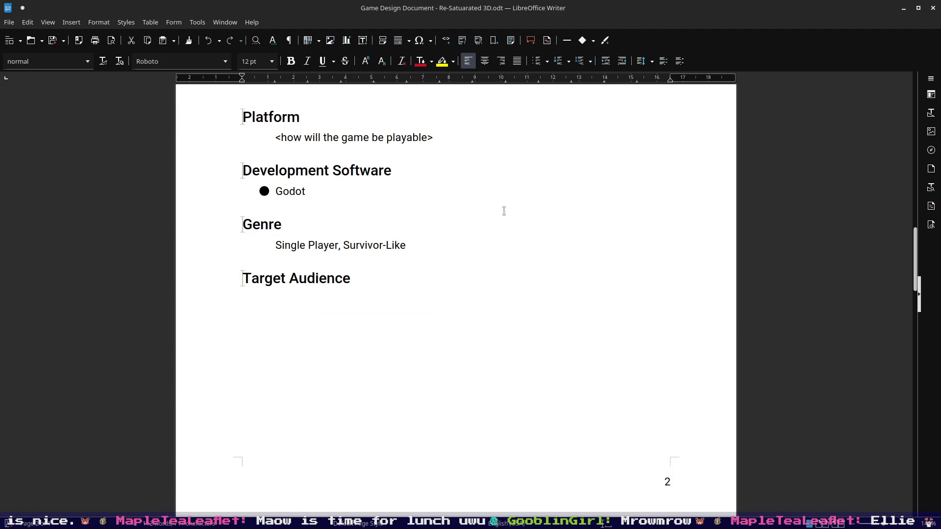
scroll(499, 209, down, 5)
scroll(500, 204, down, 4)
scroll(404, 250, up, 6)
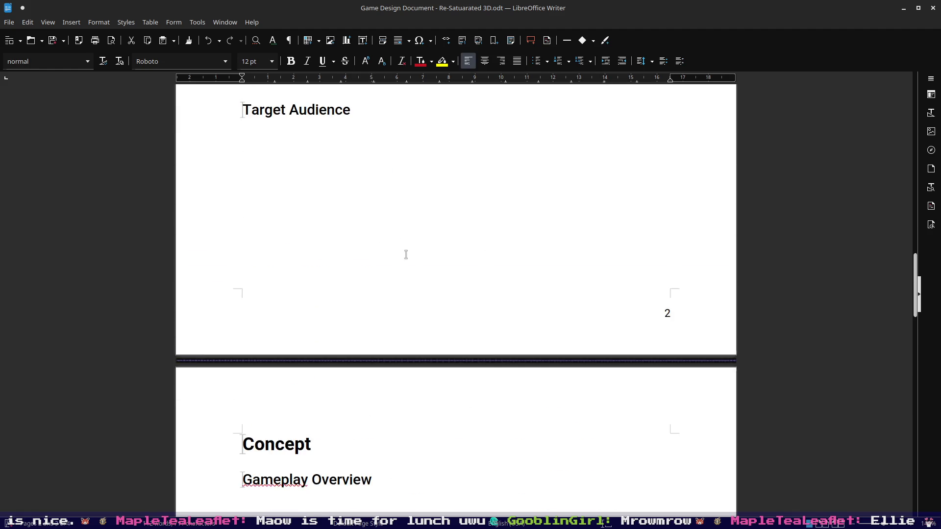
scroll(424, 258, up, 6)
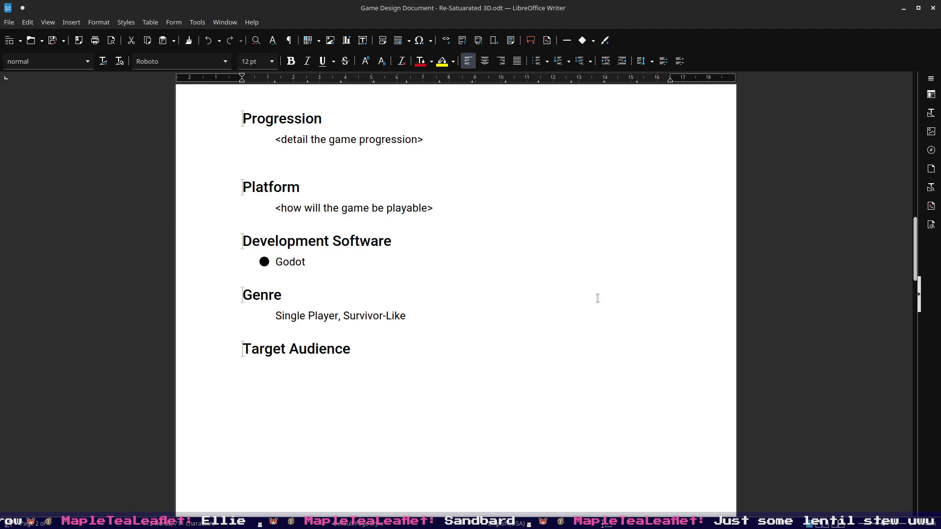
scroll(598, 297, up, 4)
scroll(581, 290, up, 4)
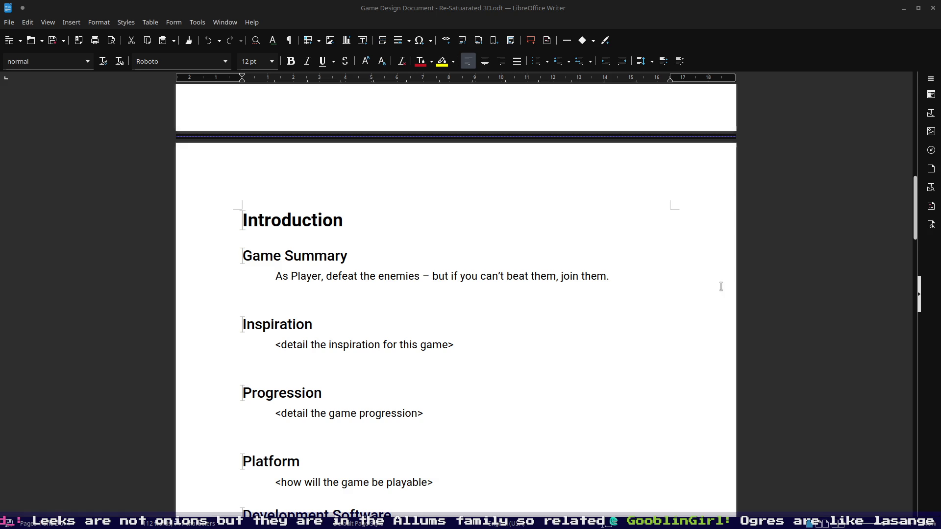
scroll(554, 282, down, 2)
scroll(552, 275, down, 3)
scroll(553, 265, up, 3)
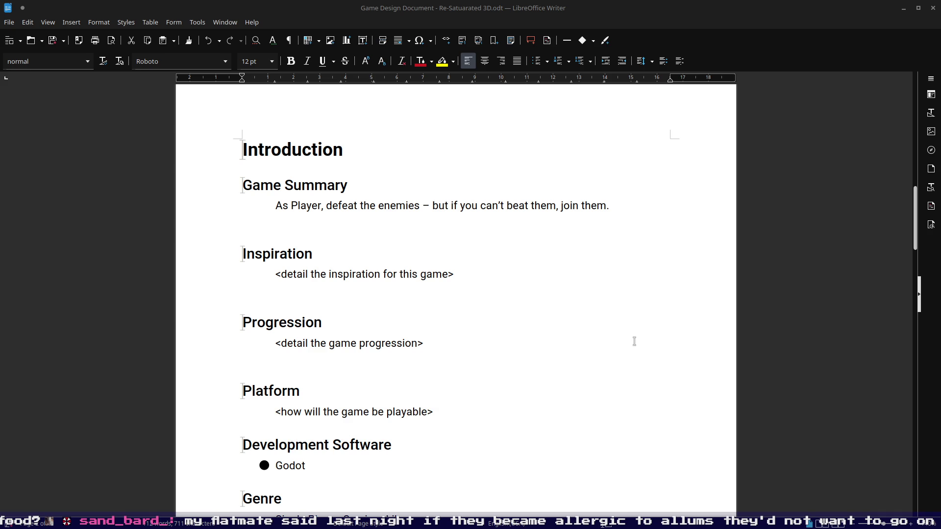
- Replace the Inspiration placeholder with 'No real inspiration, however the light melding of ReThink could be attributed?'
drag(276, 275, 469, 269)
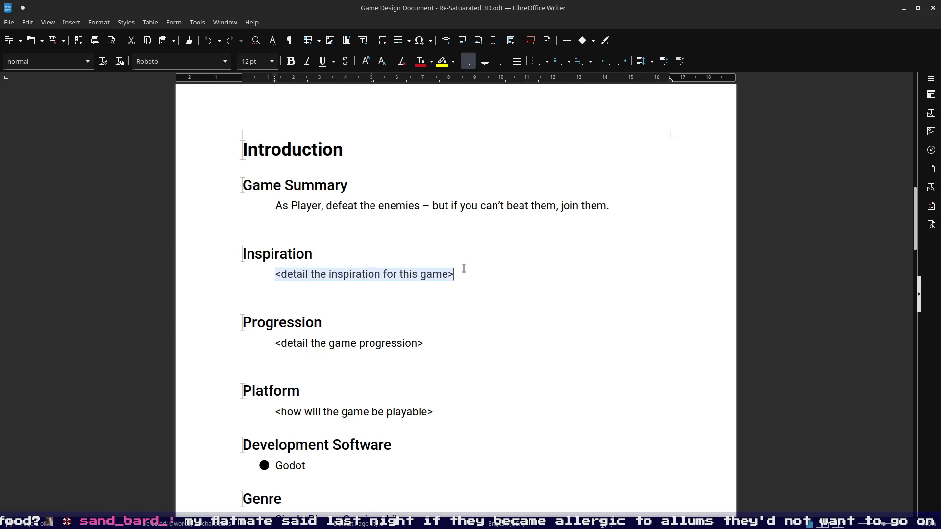
text(No real inspit)
key(BackSpace)
text(ration, however the light )
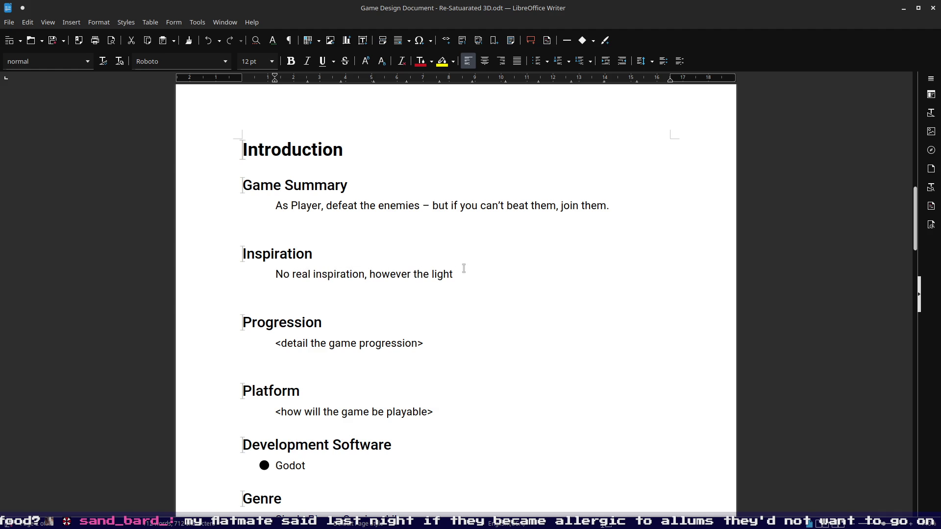
text(melding of )
text(ReThink )
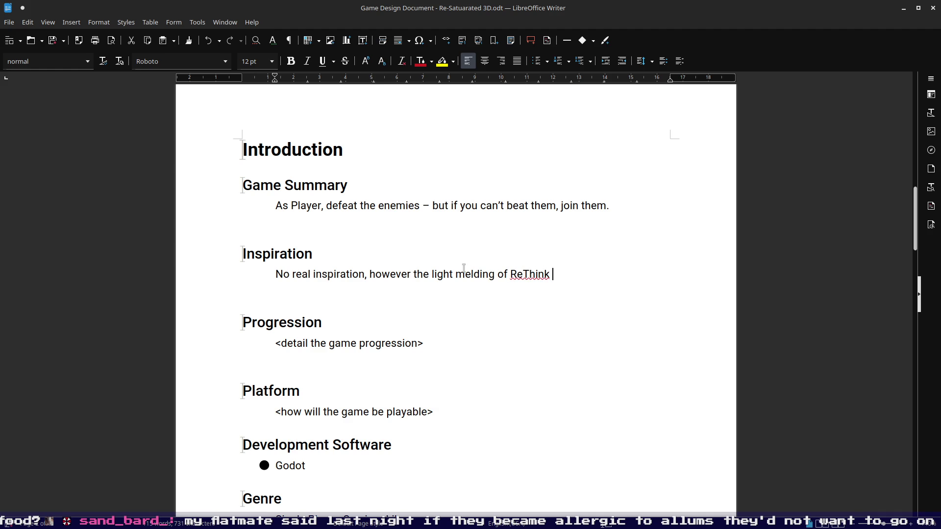
text(could be attributed?)
key(Down)
key(Down)
key(Down)
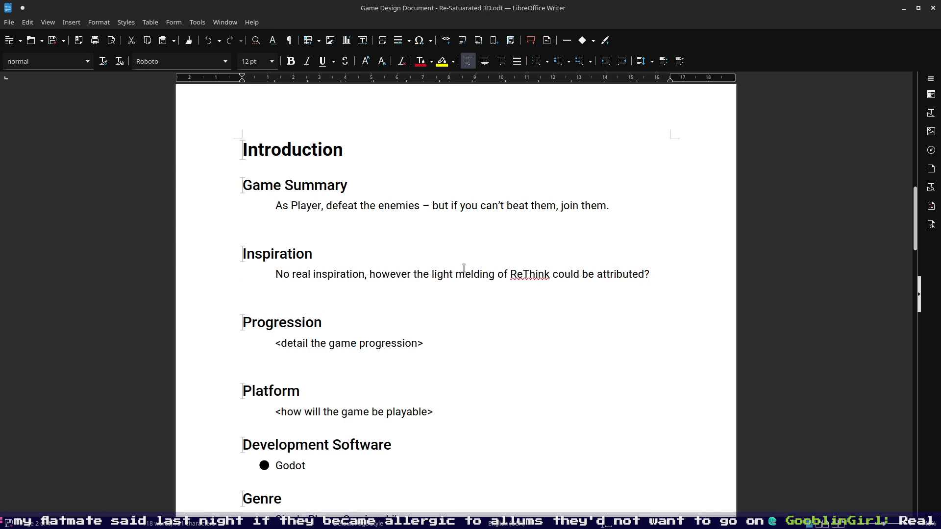
scroll(458, 255, up, 3)
scroll(495, 275, up, 5)
scroll(516, 268, up, 5)
scroll(516, 267, down, 5)
scroll(595, 255, down, 5)
scroll(594, 258, down, 4)
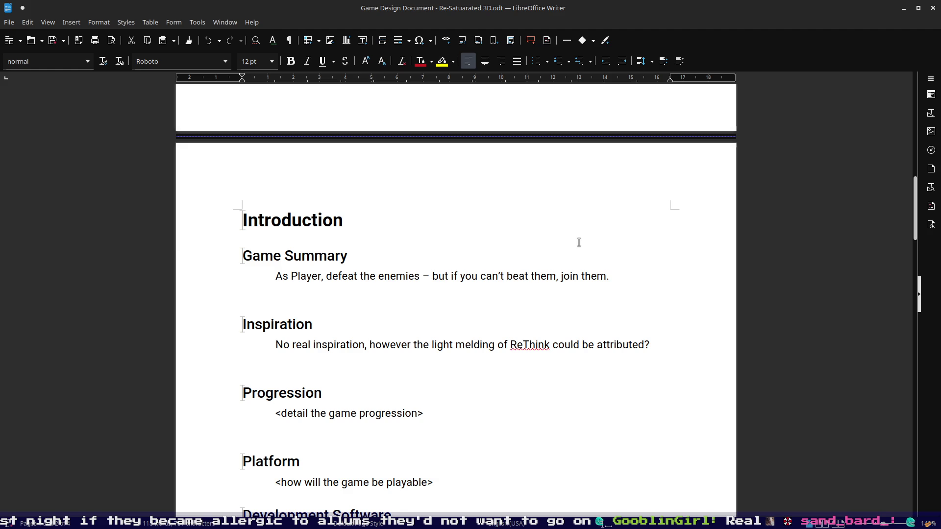
scroll(584, 250, up, 3)
scroll(585, 255, up, 3)
scroll(585, 255, down, 5)
scroll(583, 262, down, 2)
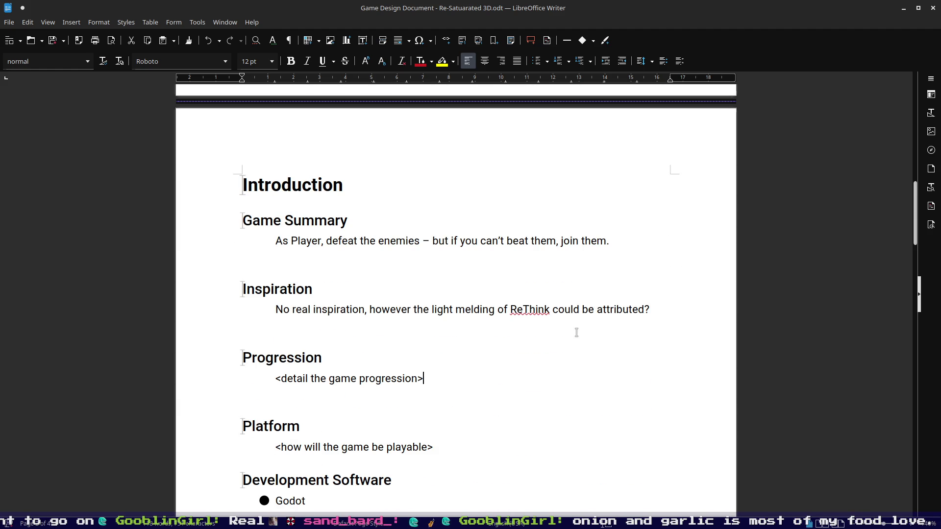
- Place the caret at the end of the game summary and Inspiration sentences without adding text
click(616, 244)
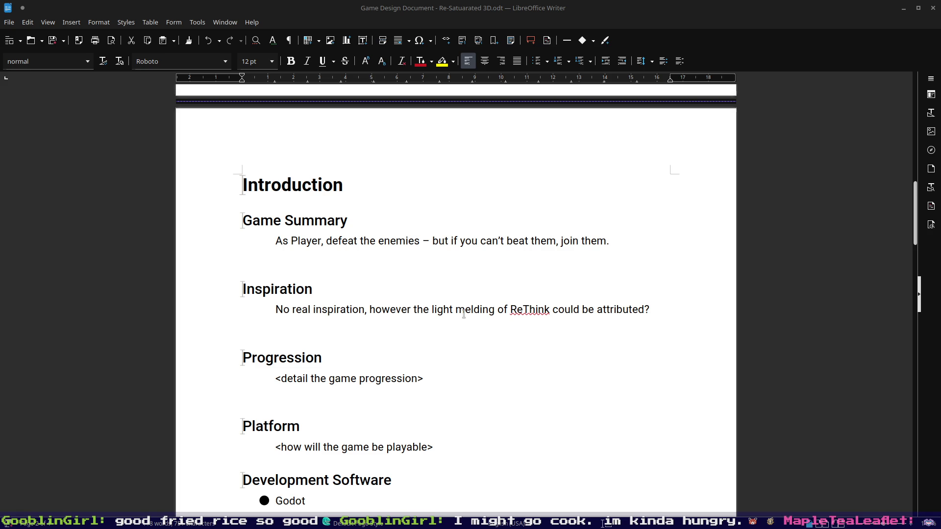
click(660, 304)
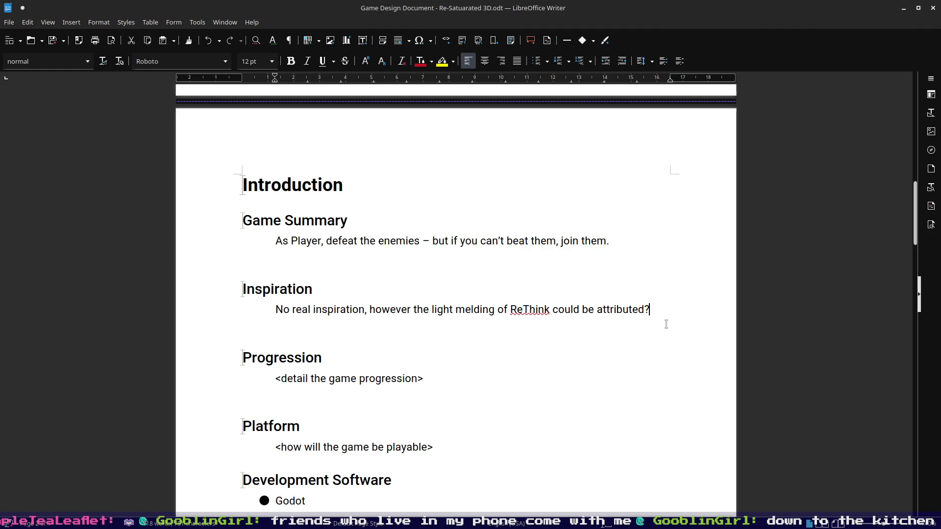
scroll(643, 331, up, 3)
scroll(642, 331, up, 7)
scroll(607, 342, down, 5)
scroll(607, 287, down, 5)
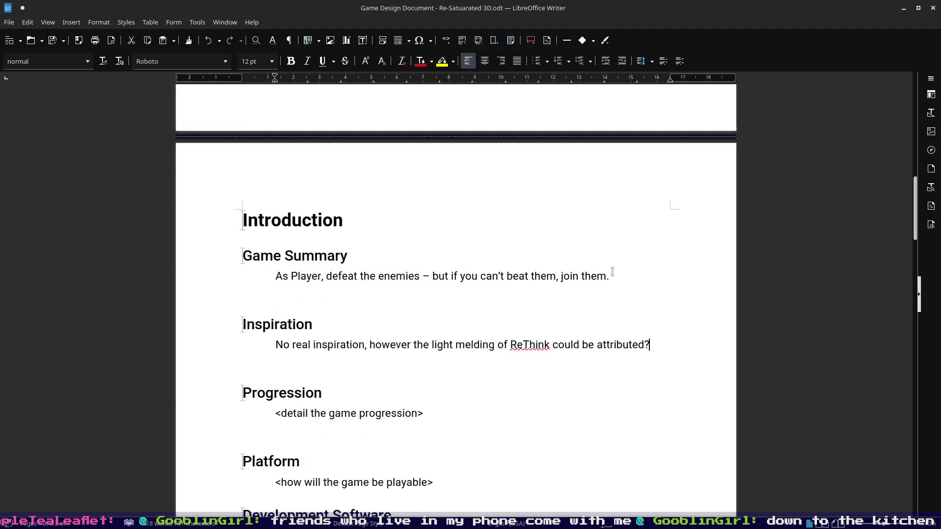
scroll(610, 267, down, 2)
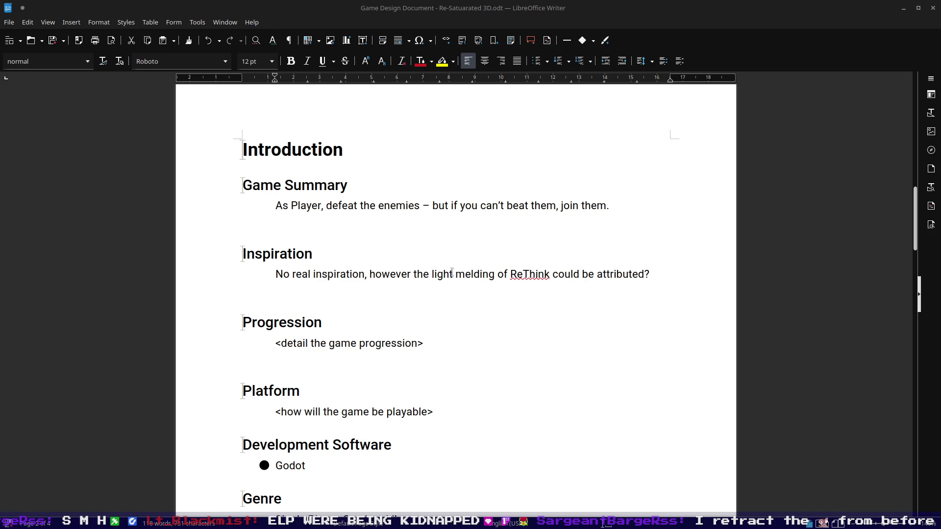
drag(436, 343, 275, 343)
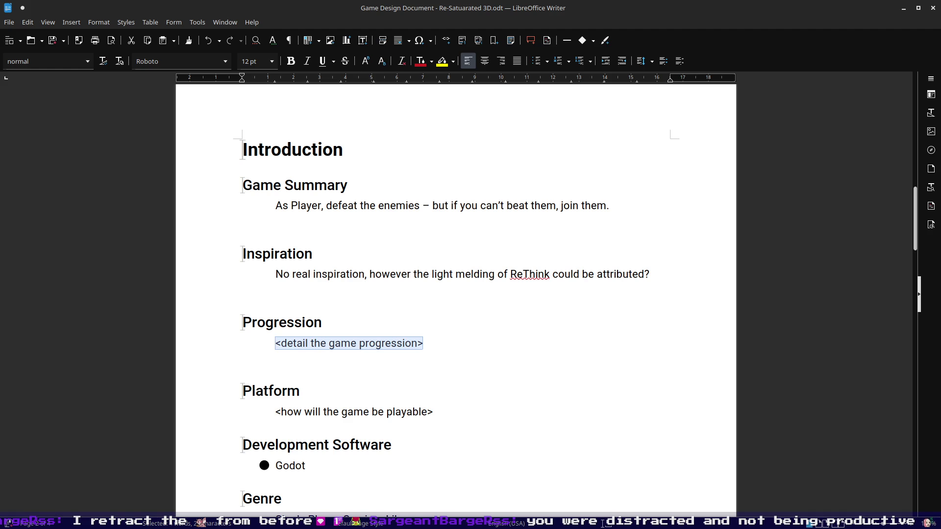
key(alt+Tab)
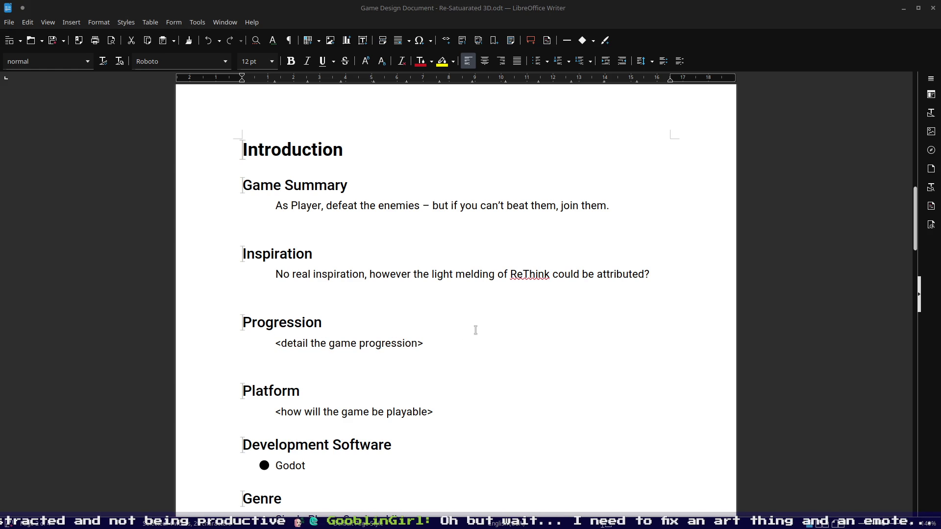
triple_click(277, 344)
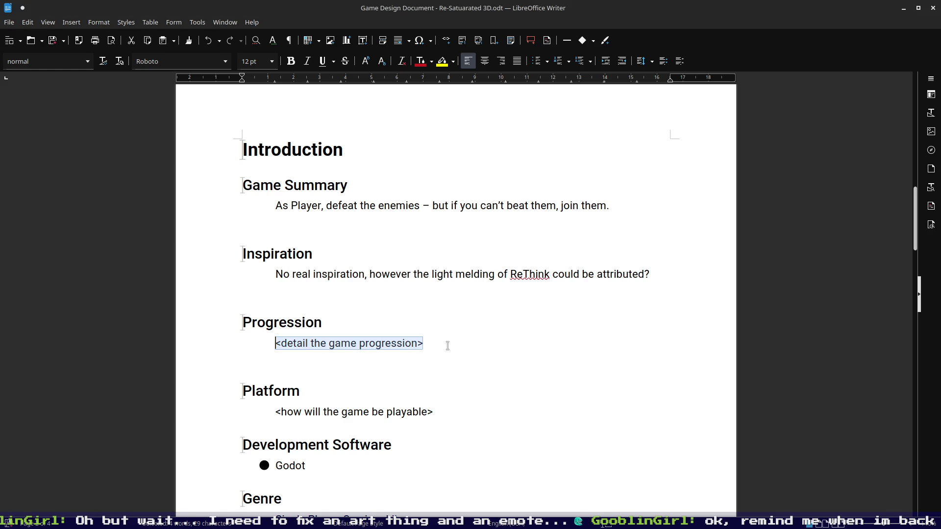
drag(423, 343, 275, 343)
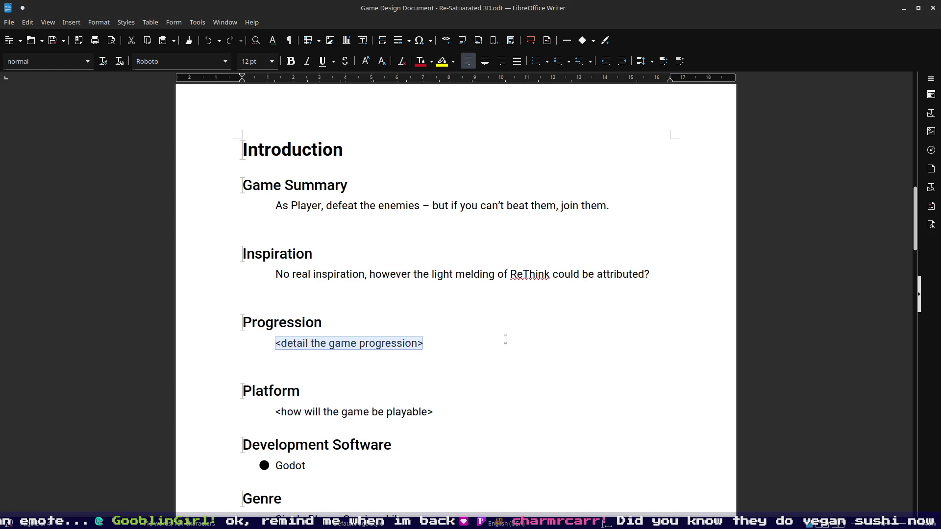
scroll(507, 336, down, 3)
scroll(509, 338, up, 5)
scroll(514, 329, down, 6)
scroll(515, 330, down, 5)
scroll(514, 311, down, 2)
click(414, 243)
text(While Player is a colour A, Enemy will prioritize attacking with colour B where B > A. Enemy will retreat with colour C where A > C.)
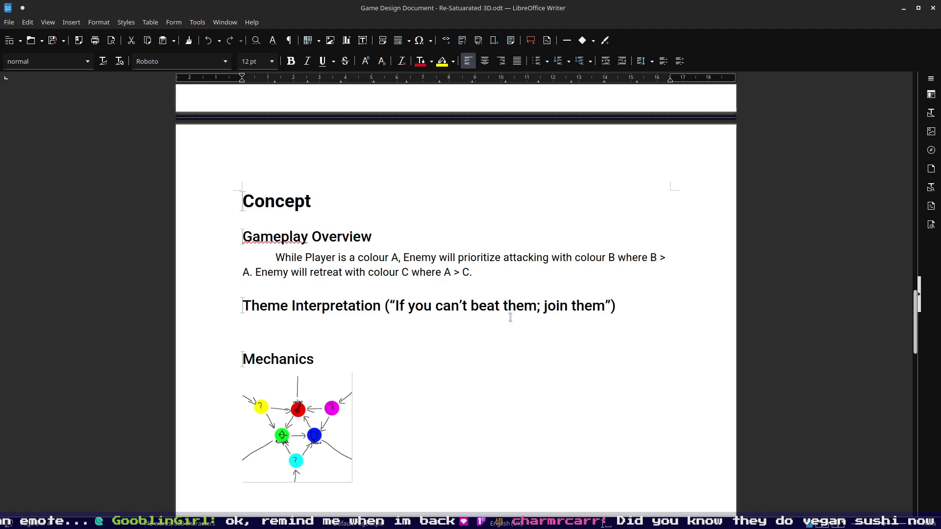
text(Player can only defeat an enemy of t)
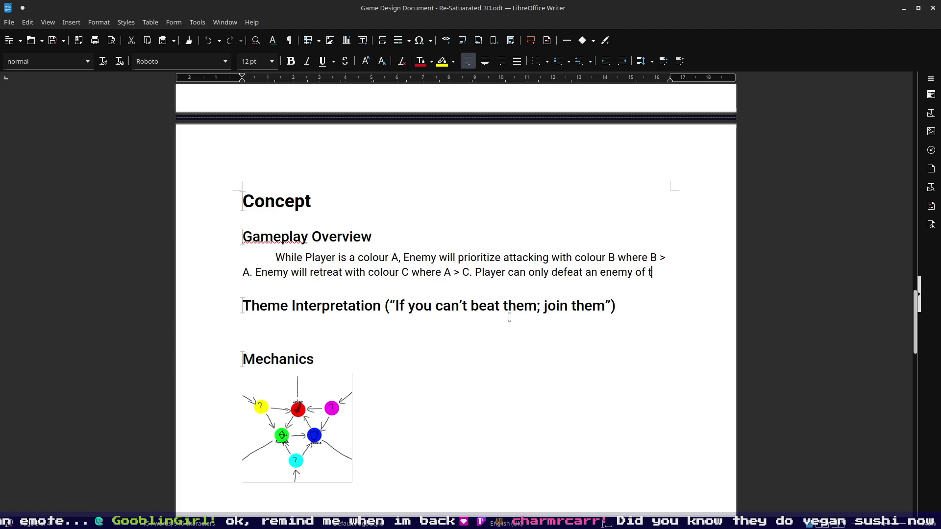
text(he same )
text(colour,)
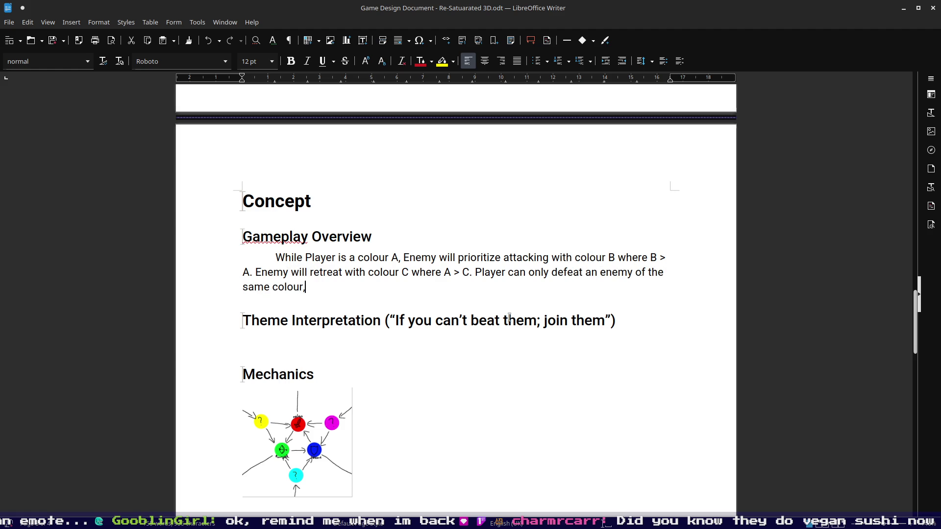
key(BackSpace)
text(.)
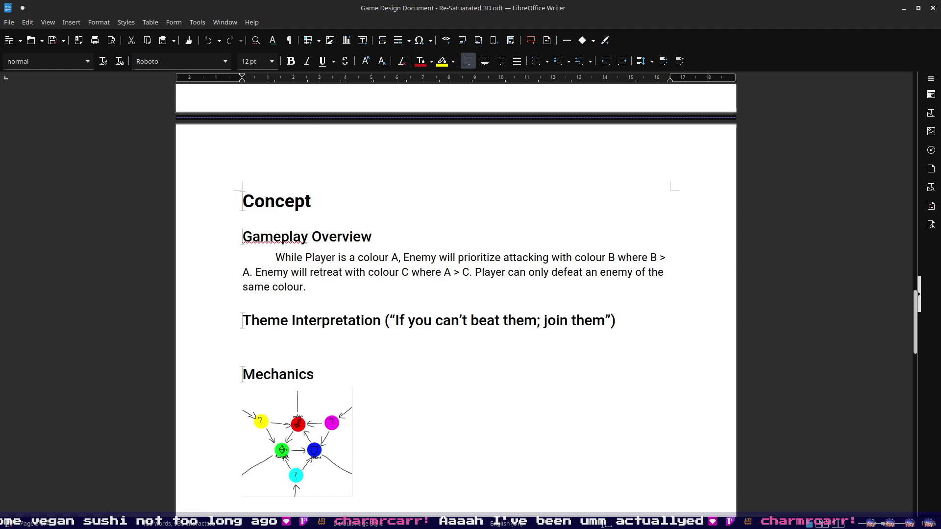
scroll(530, 360, up, 3)
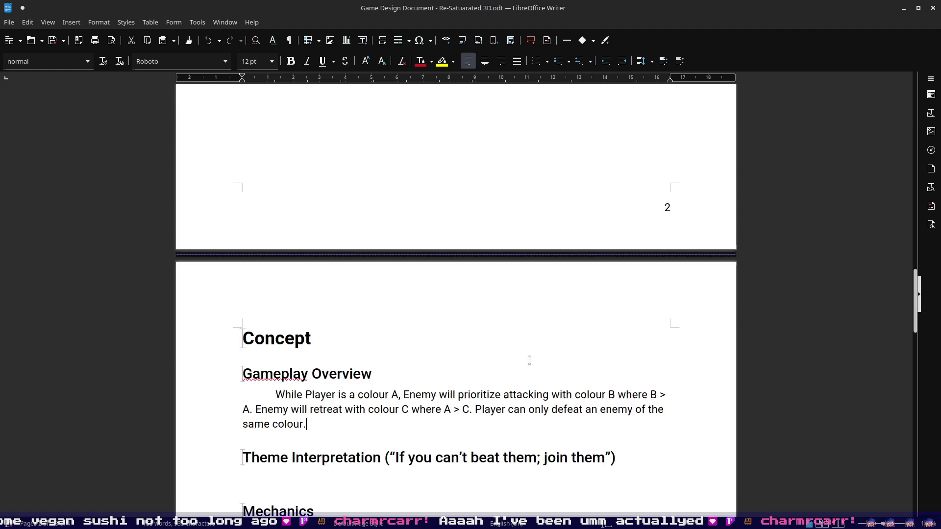
scroll(529, 360, up, 10)
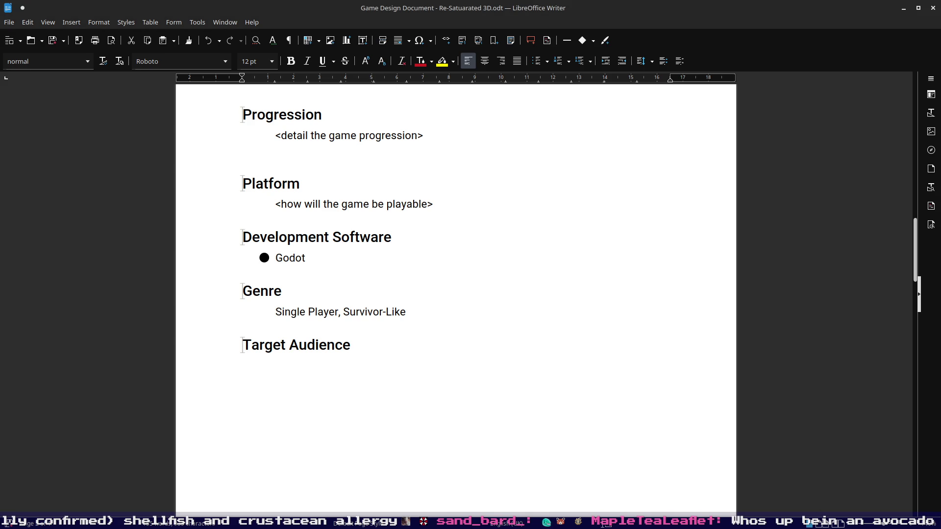
click(513, 294)
scroll(513, 295, up, 3)
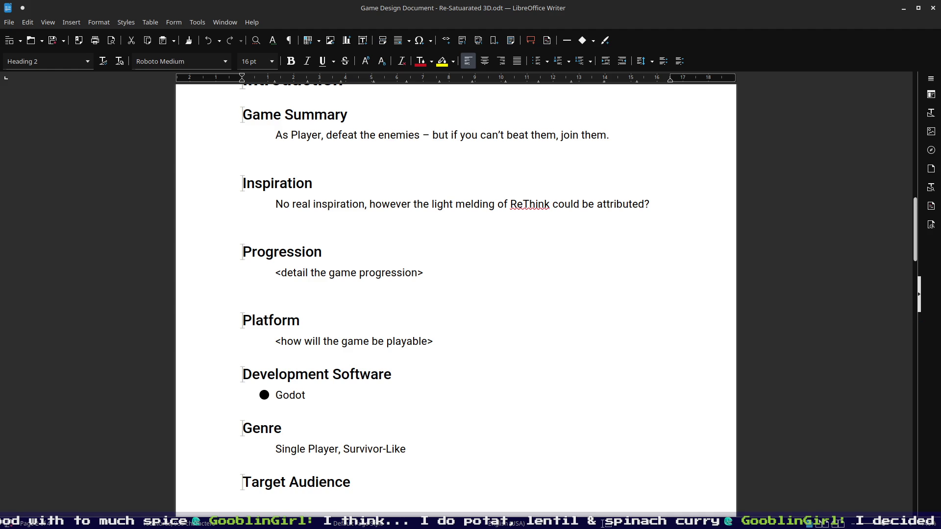
scroll(686, 279, down, 1)
scroll(687, 280, down, 3)
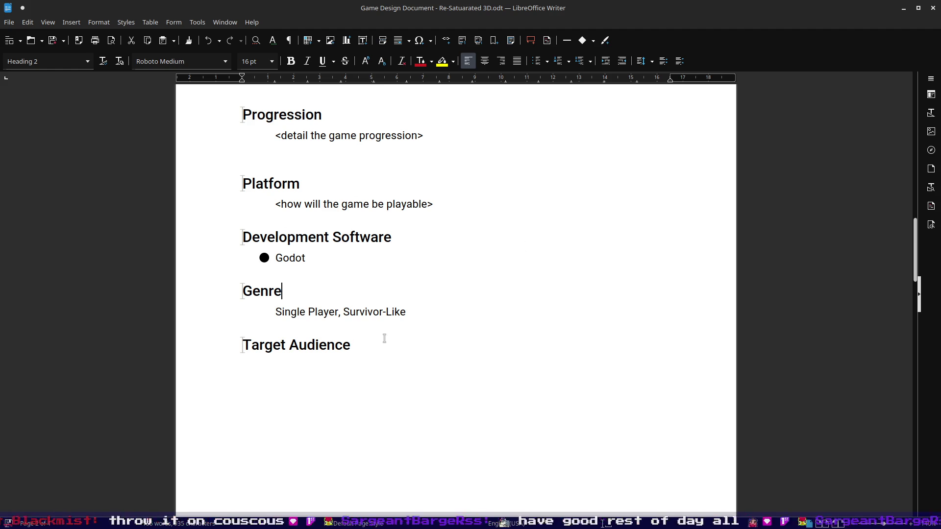
click(368, 362)
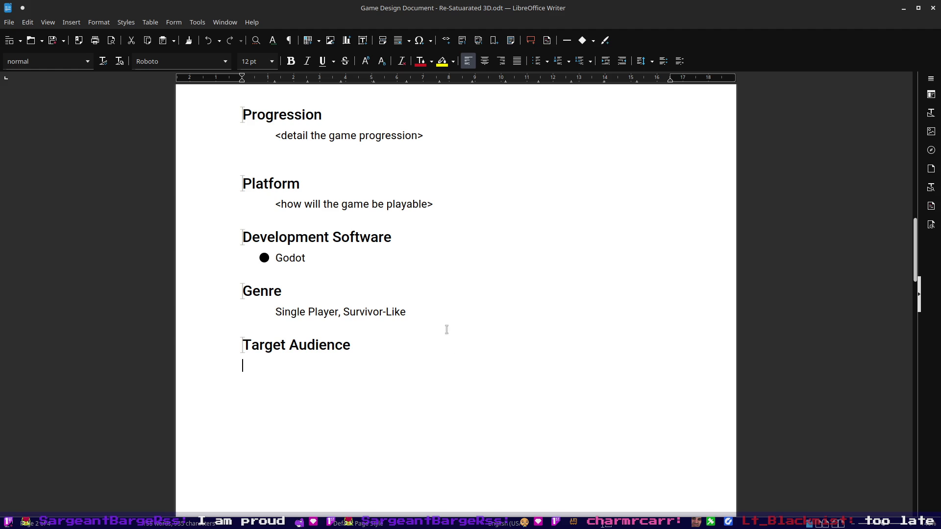
click(435, 314)
scroll(471, 203, up, 3)
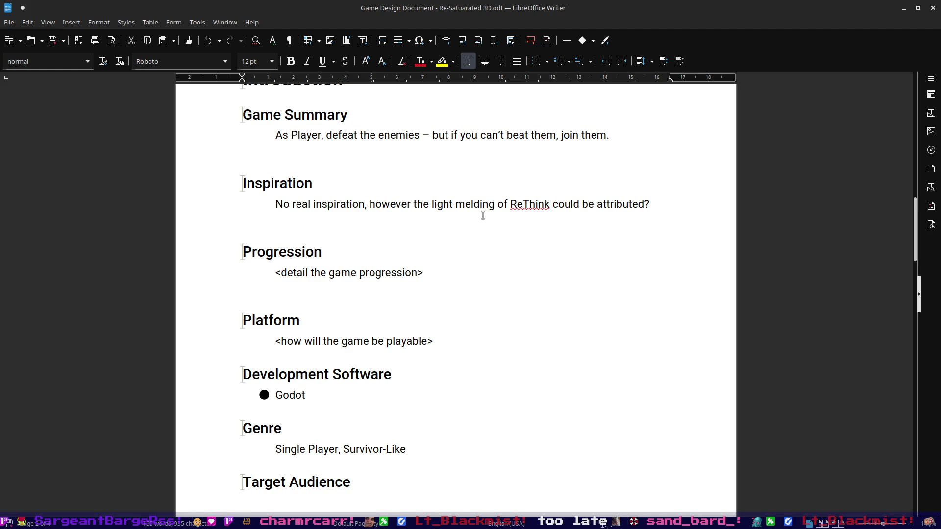
click(479, 263)
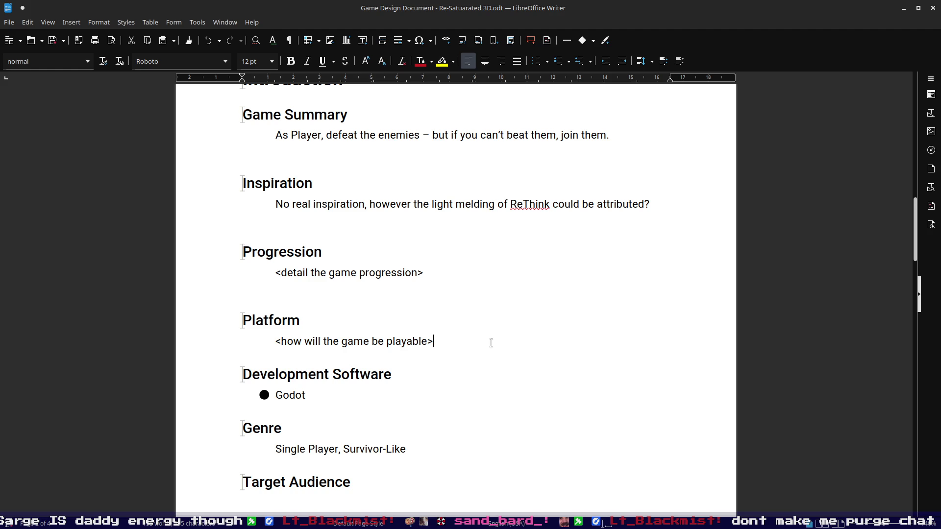
click(491, 343)
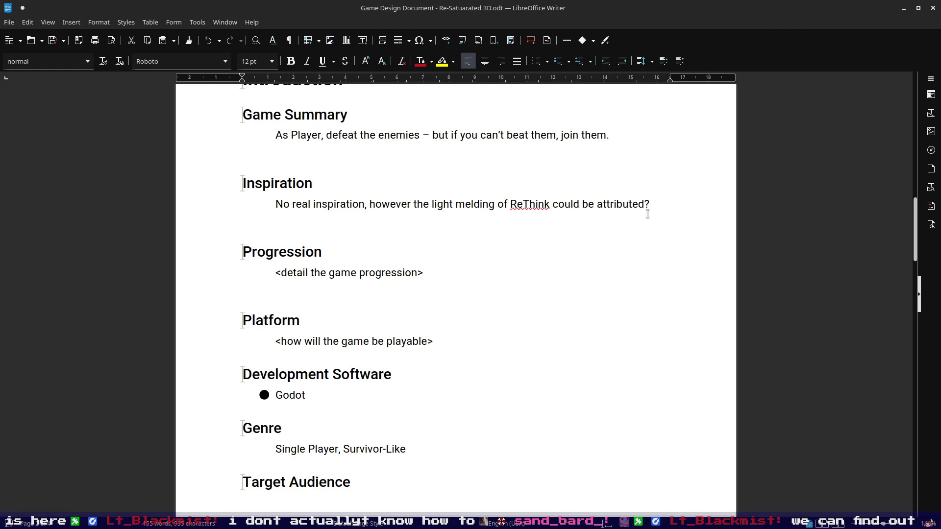
click(444, 281)
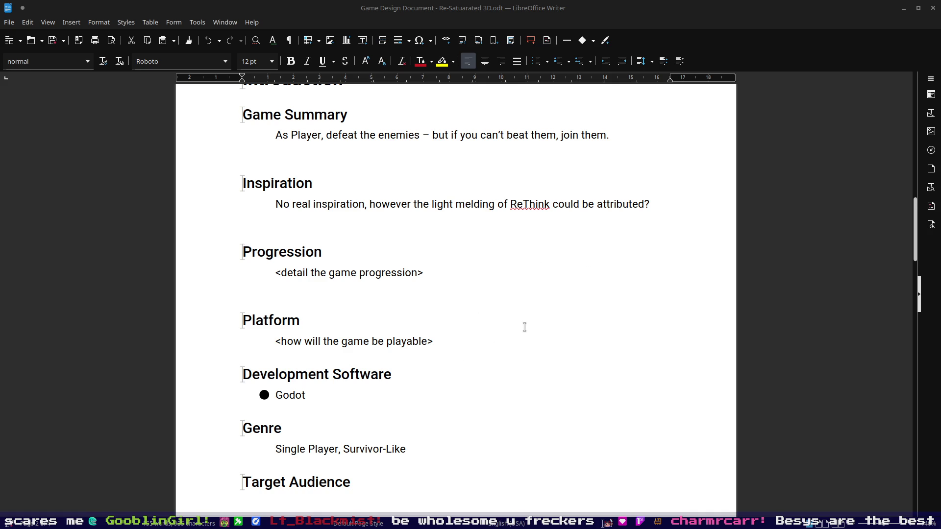
scroll(525, 307, up, 2)
scroll(595, 305, up, 4)
scroll(483, 274, up, 5)
scroll(524, 273, down, 5)
scroll(515, 279, down, 5)
scroll(518, 290, down, 3)
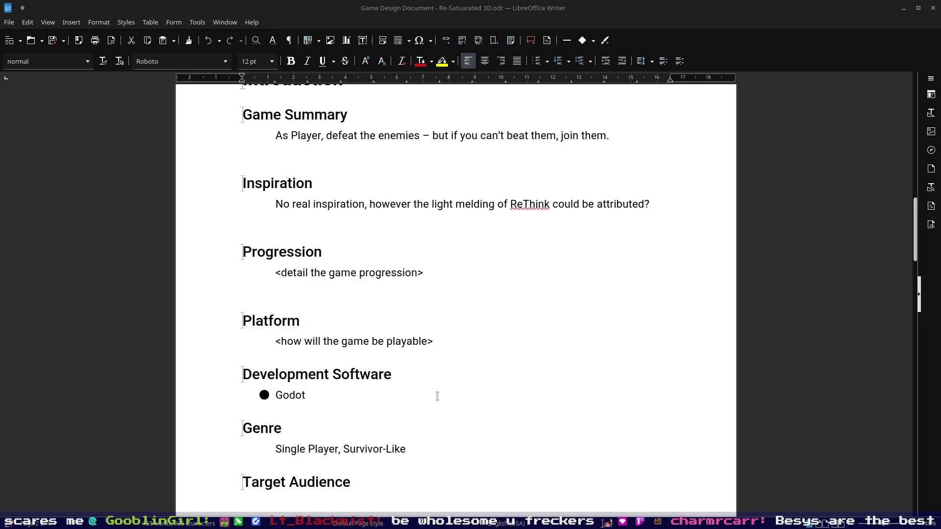
click(440, 399)
click(273, 393)
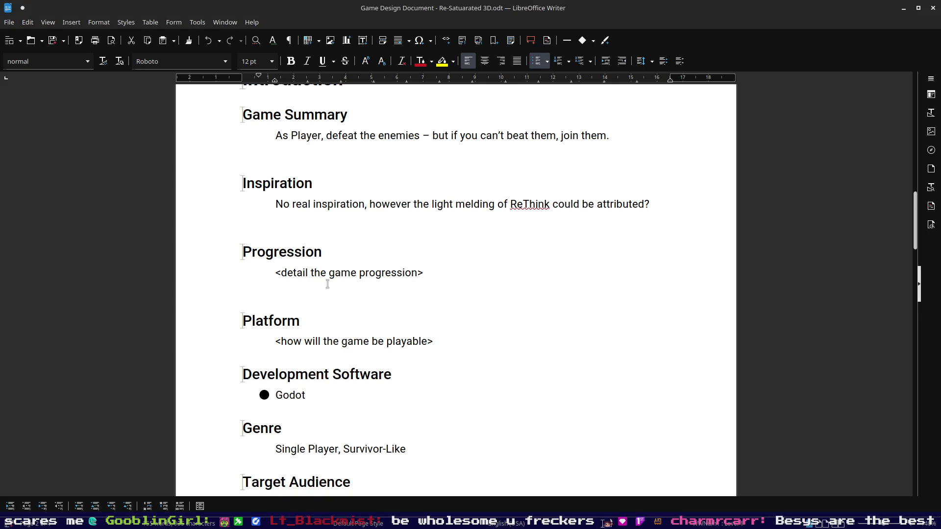
click(548, 62)
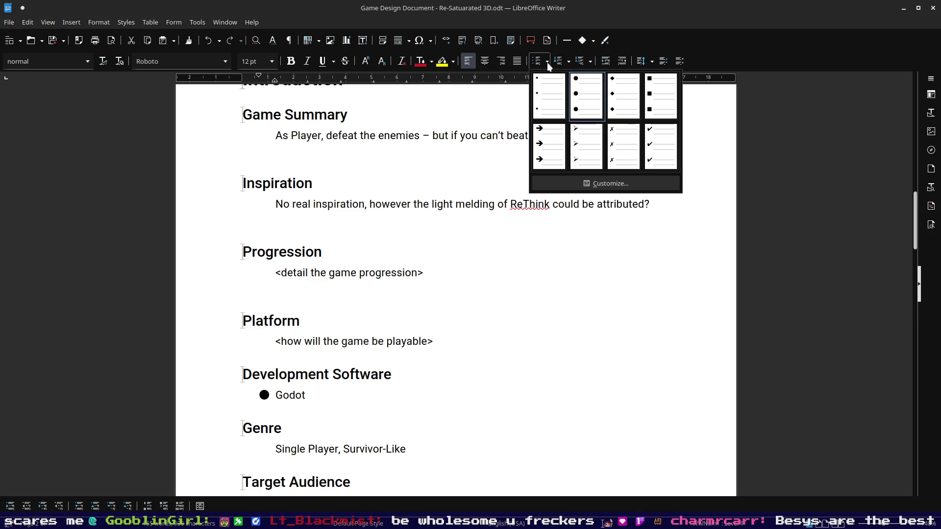
click(542, 94)
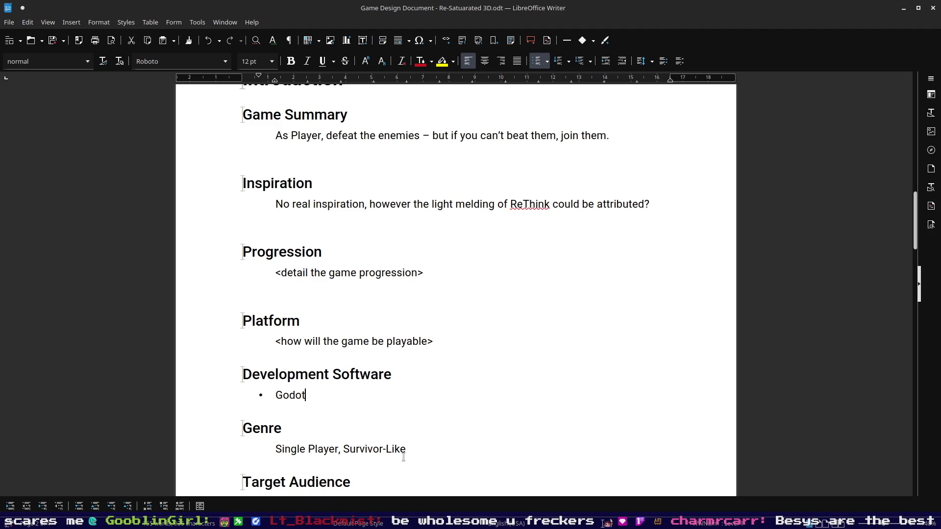
key(Return)
text(Blender)
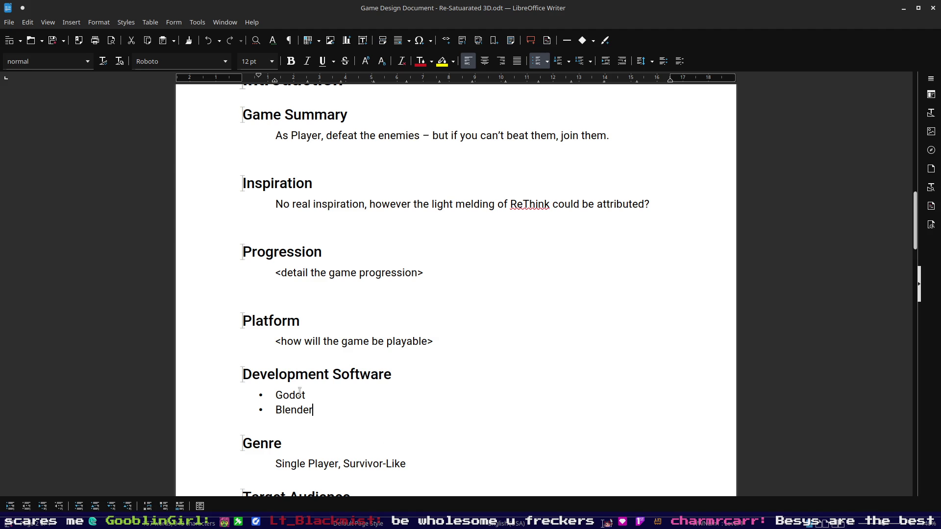
scroll(483, 379, down, 3)
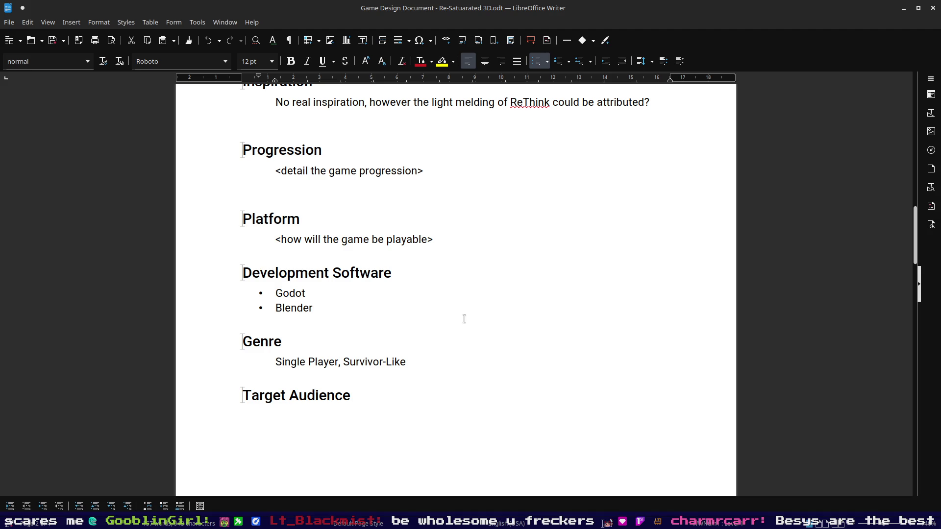
scroll(463, 318, up, 2)
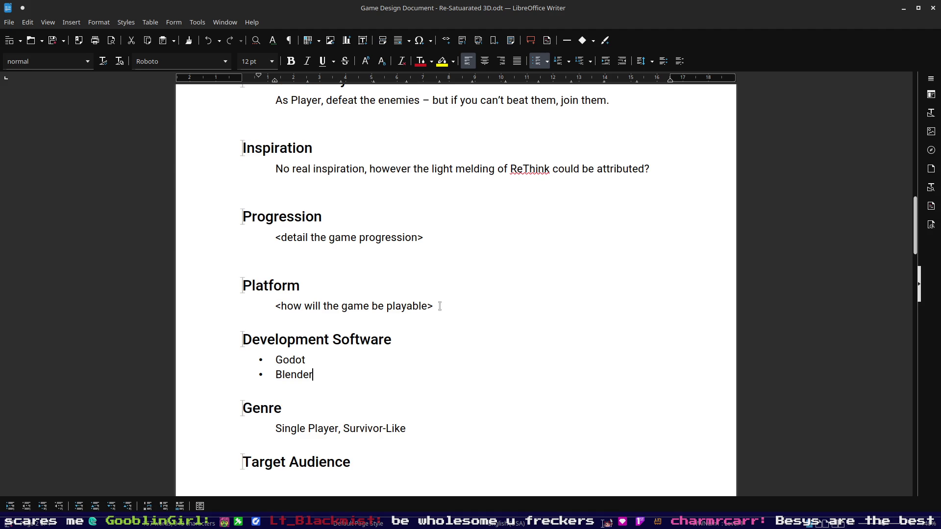
mouse_move(302, 306)
mouse_down()
mouse_move(434, 306)
mouse_move(275, 305)
mouse_up()
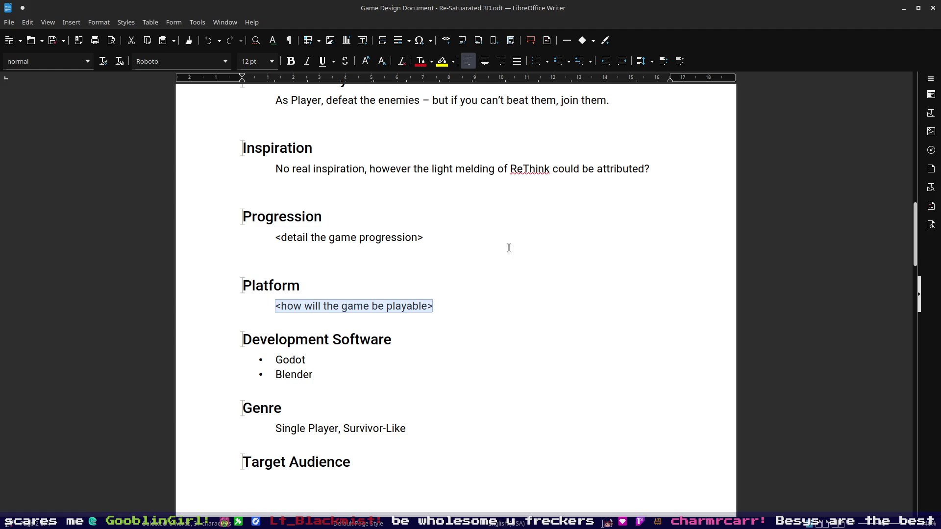
click(429, 236)
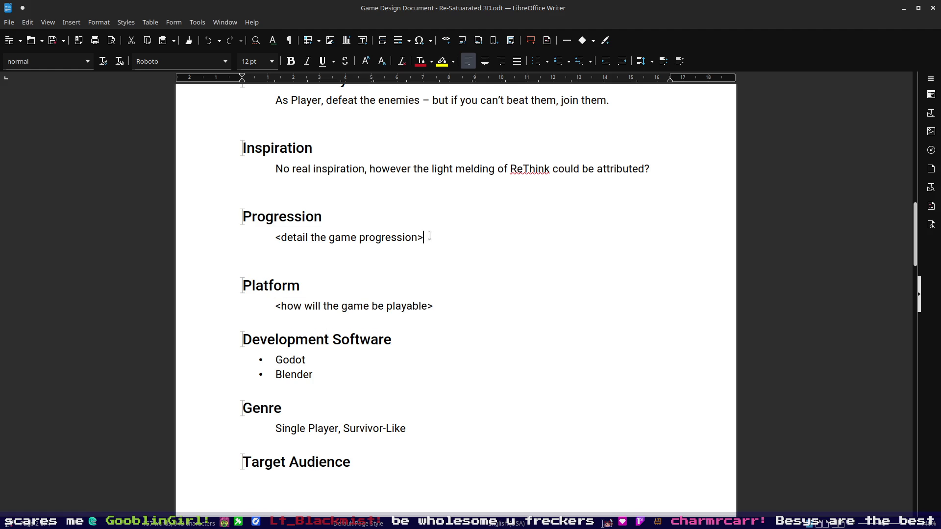
scroll(429, 236, up, 5)
scroll(437, 222, up, 5)
scroll(458, 208, down, 5)
scroll(474, 213, down, 5)
scroll(478, 235, down, 5)
scroll(474, 204, down, 5)
- Extend the Gameplay Overview paragraph with the sentence that Blue and Green enemies attack the player
triple_click(351, 242)
click(350, 221)
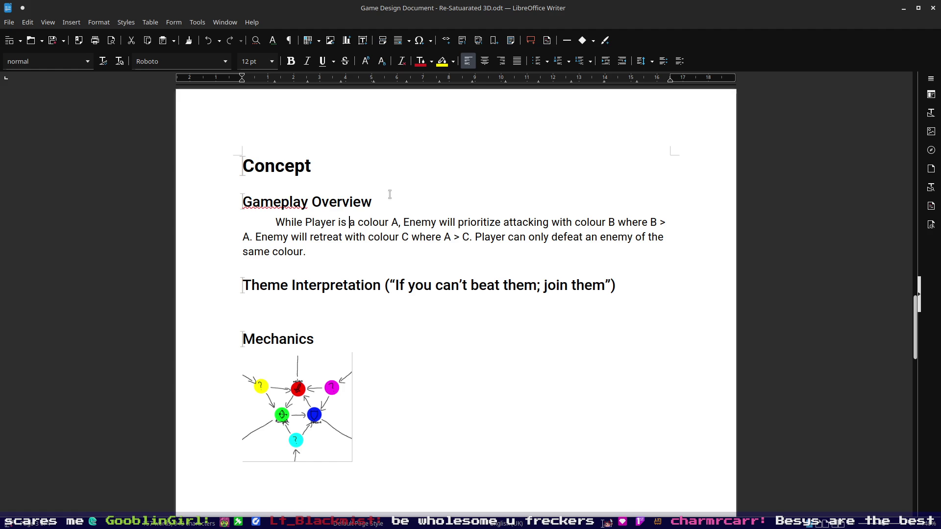
click(370, 253)
key(BackSpace)
text((I.e. Player =Red)
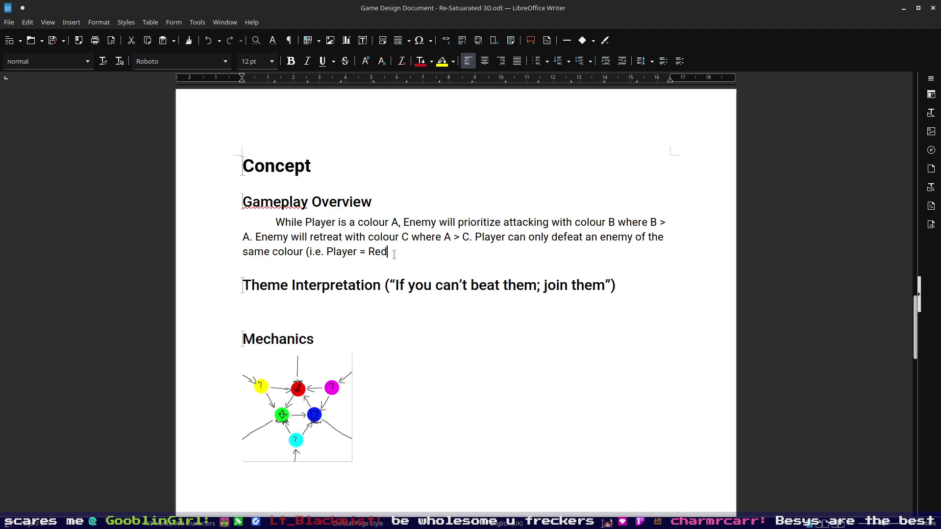
text(Enemy = Red)
text( -> Enemy can )
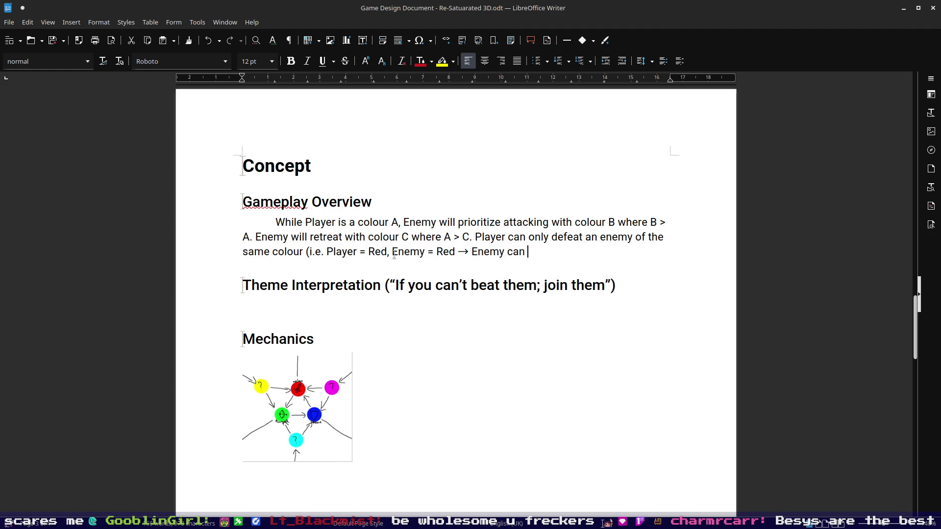
text(be killed)
text(. Blue)
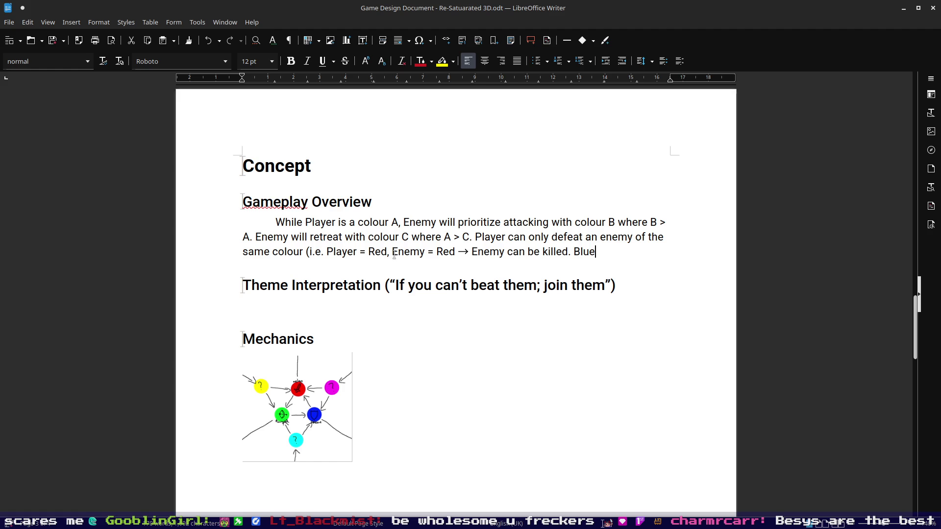
text(, )
text(Green Enemies )
text(will attach Pl)
key(BackSpace)
key(BackSpace)
key(BackSpace)
key(BackSpace)
text(k Player))
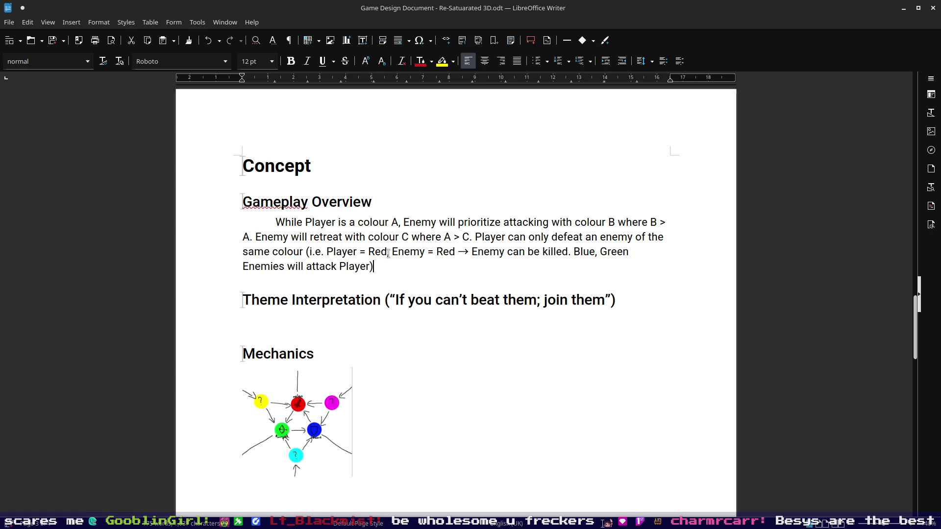
text(. )
text(Certain "classes" are)
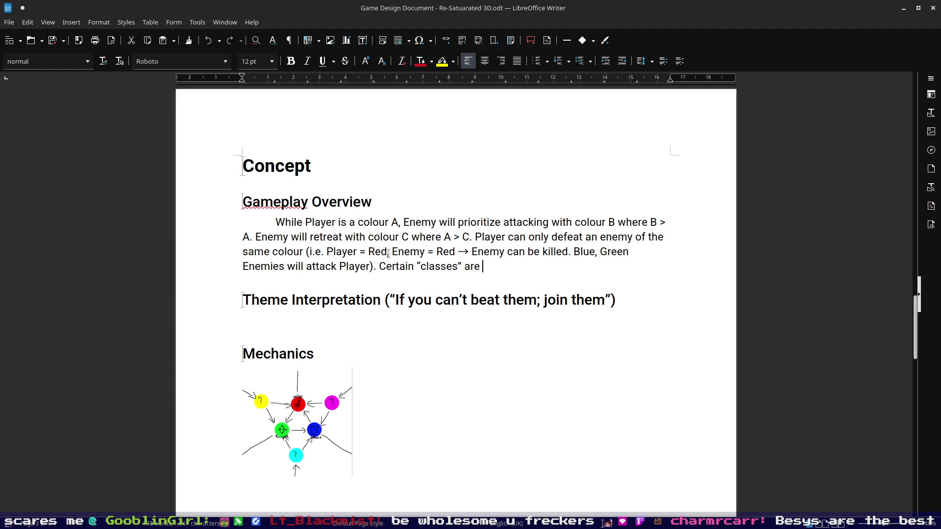
- Rewrite the classes opener to 'Classes are set up to be' on its own line
key(BackSpace)
key(BackSpace)
key(BackSpace)
key(BackSpace)
key(BackSpace)
key(BackSpace)
key(BackSpace)
key(BackSpace)
key(BackSpace)
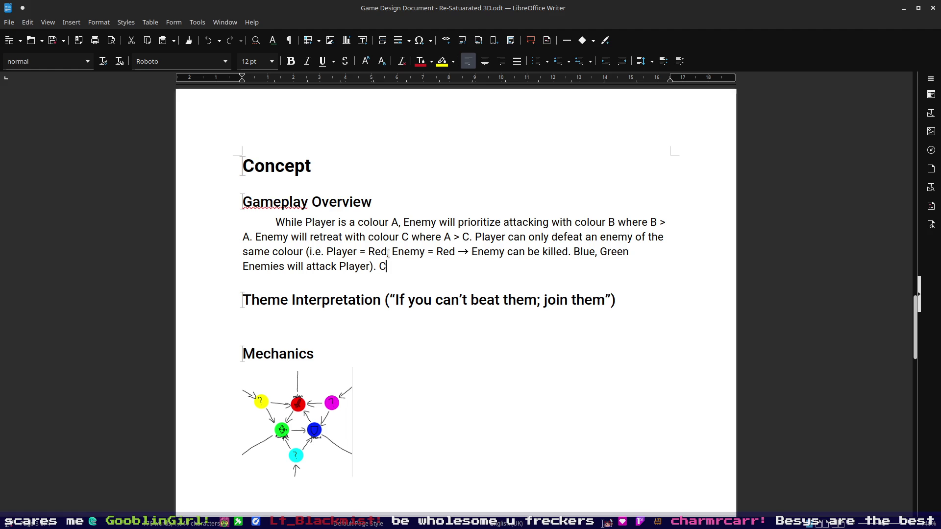
key(BackSpace)
text(Certain “Classes” are stronger tha)
key(BackSpace)
key(BackSpace)
key(BackSpace)
key(BackSpace)
key(BackSpace)
key(BackSpace)
key(BackSpace)
key(BackSpace)
key(BackSpace)
key(BackSpace)
key(BackSpace)
key(BackSpace)
key(BackSpace)
text(Classes are )
text(set up in a "Rock, Paper)
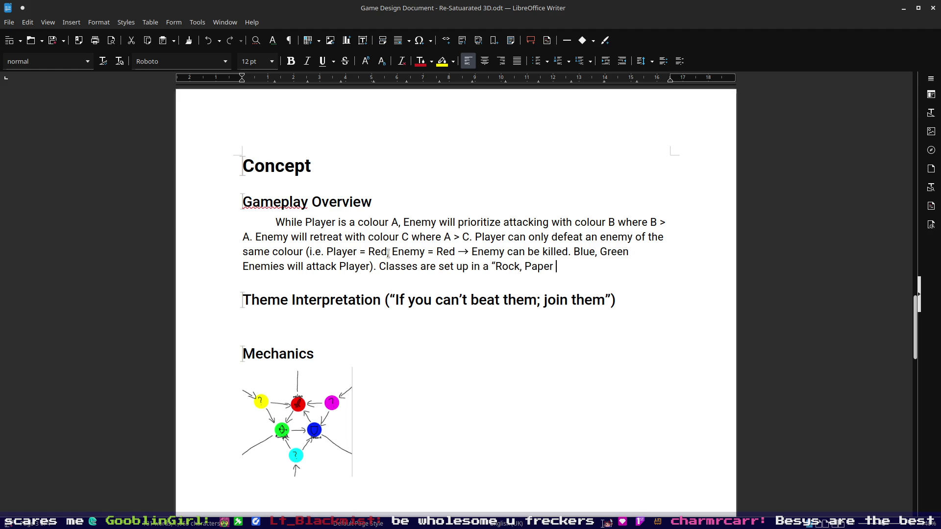
key(BackSpace)
key(BackSpace)
key(BackSpace)
key(BackSpace)
key(BackSpace)
key(BackSpace)
key(BackSpace)
key(BackSpace)
key(BackSpace)
text(to be)
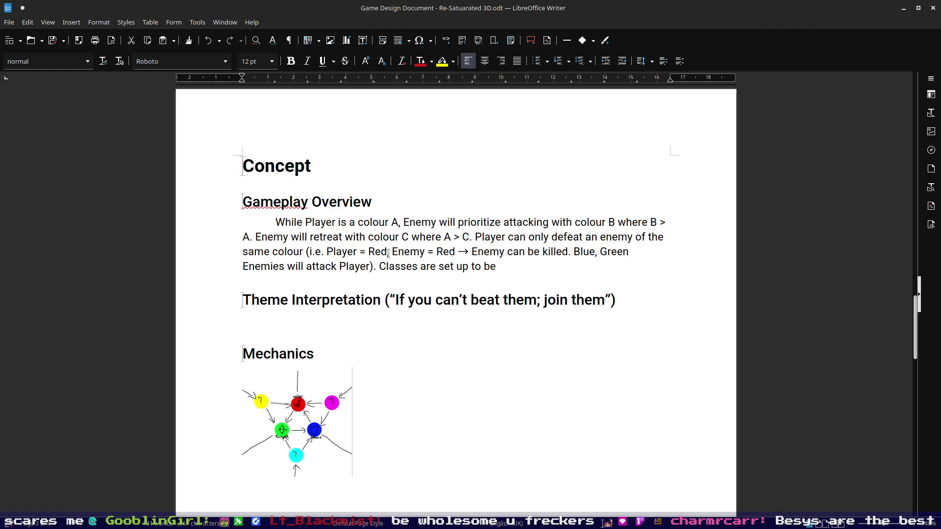
key(Return)
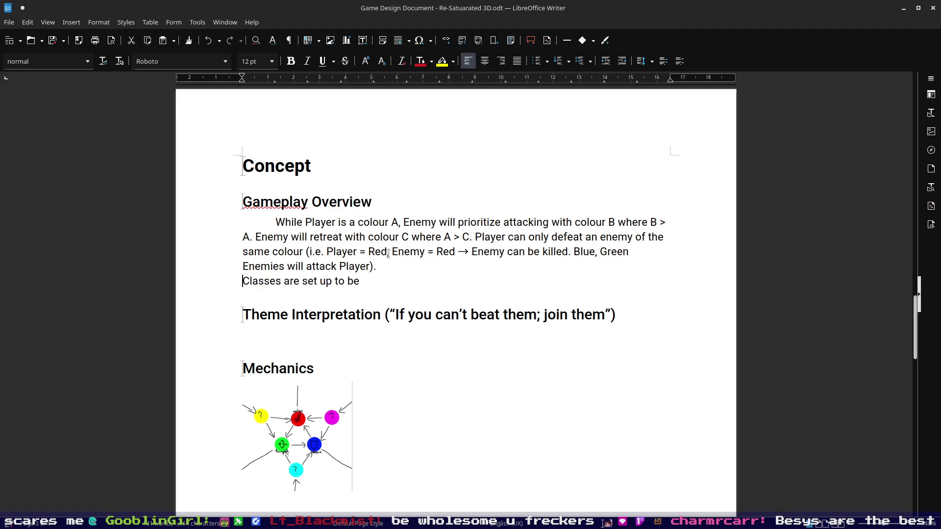
scroll(388, 252, up, 5)
scroll(451, 267, up, 7)
scroll(451, 267, up, 3)
scroll(460, 257, up, 2)
scroll(460, 263, down, 6)
scroll(461, 262, down, 7)
scroll(466, 246, down, 4)
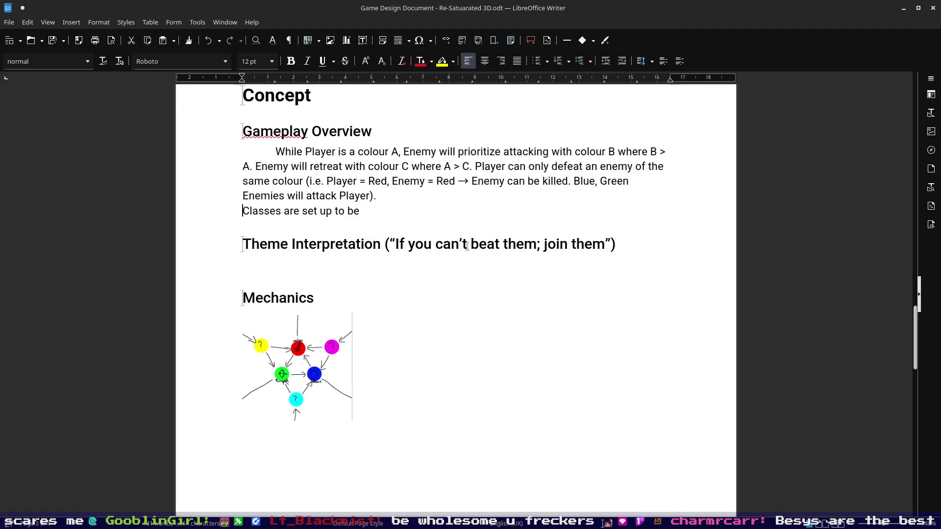
scroll(361, 239, up, 1)
mouse_move(378, 242)
mouse_down()
mouse_move(274, 198)
mouse_move(275, 183)
mouse_up()
key(ctrl+c)
- Cut the colour rules paragraph and paste it beside the Mechanics diagram
key(BackSpace)
click(438, 314)
click(434, 281)
key(ctrl+v)
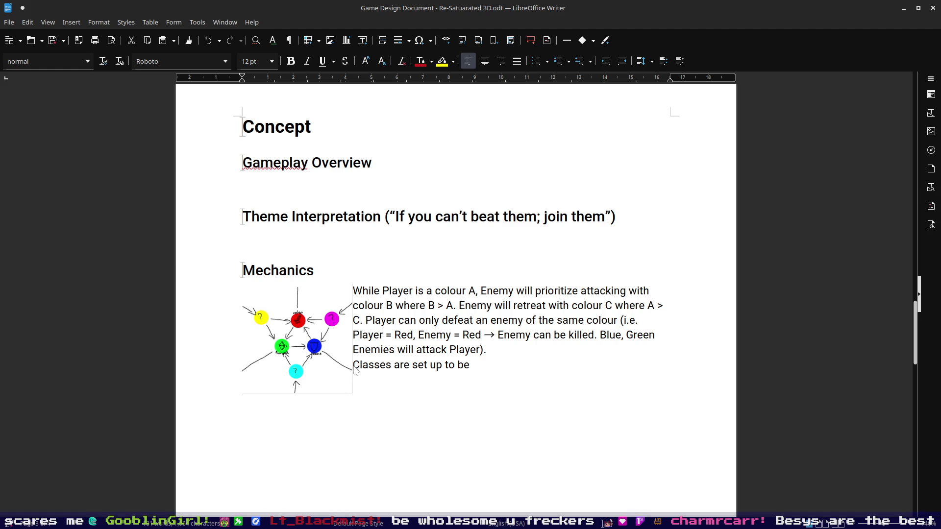
- Return to the classes sentence and continue it with 'strong against one, and weak to the other'
click(489, 348)
key(Down)
key(Down)
key(Up)
key(Up)
key(BackSpace)
key(BackSpace)
text(e strong against one, and weak to the other)
scroll(509, 360, up, 2)
text((classic)
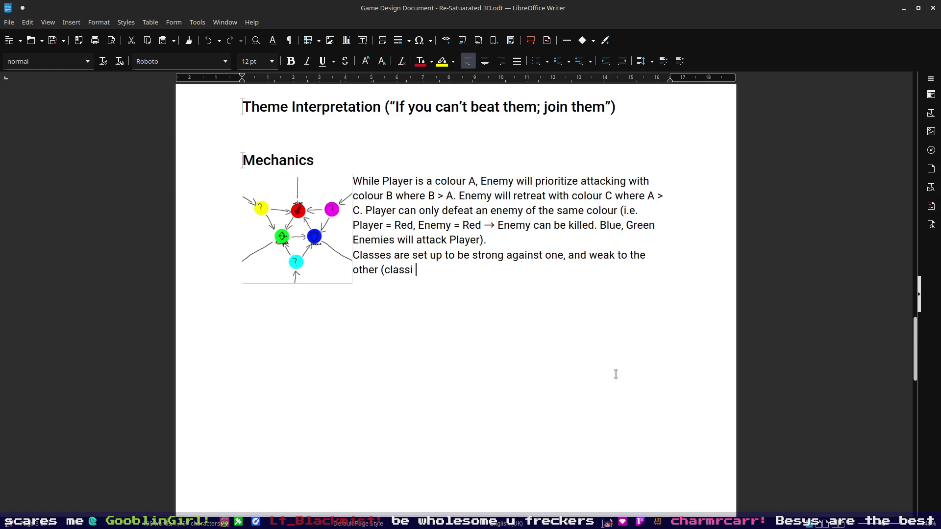
text( Rock, Paper, )
text(, S)
- End the classes sentence with '(classic Rock, Paper, Scissors rules)', fixing typos
key(BackSpace)
key(BackSpace)
key(BackSpace)
text(, Scissors s)
key(BackSpace)
text(rules))
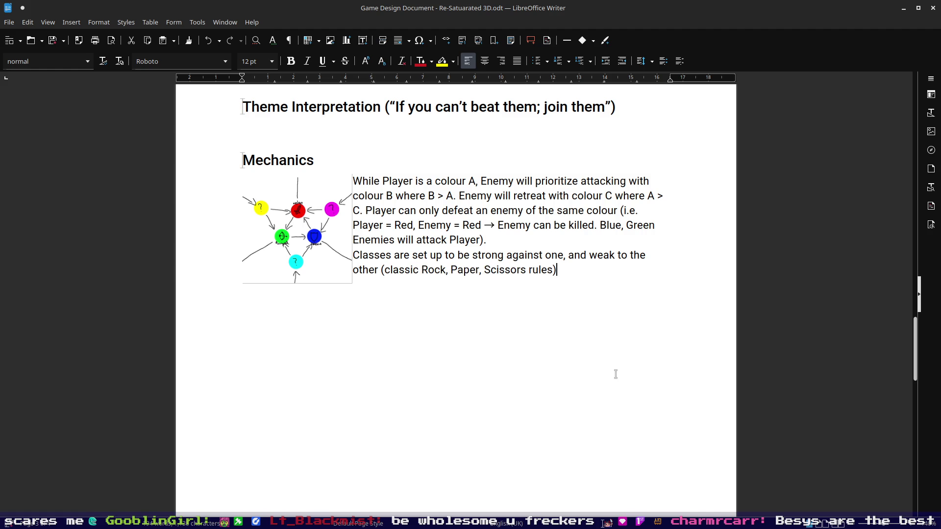
scroll(597, 312, up, 1)
scroll(592, 294, up, 1)
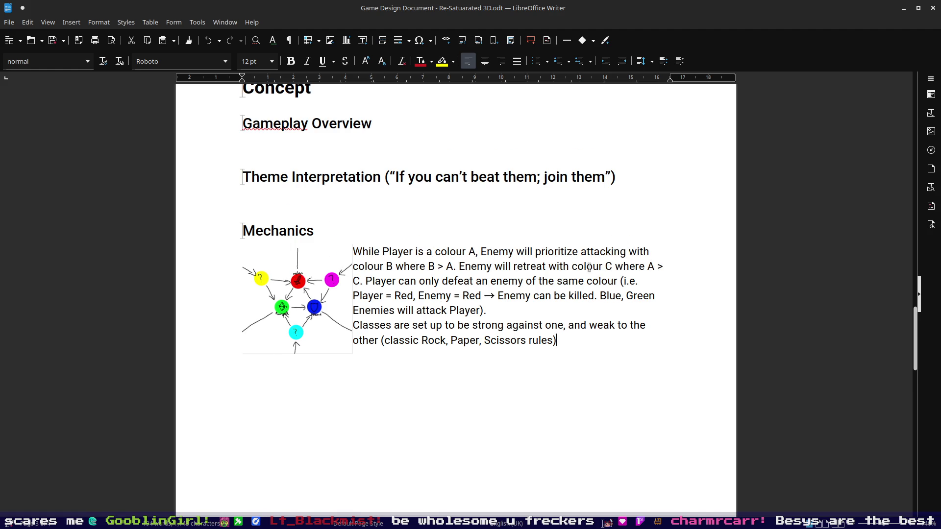
- Insert 'indifferent to the same class,' into the classes sentence in place of 'and'
drag(589, 326, 564, 326)
key(BackSpace)
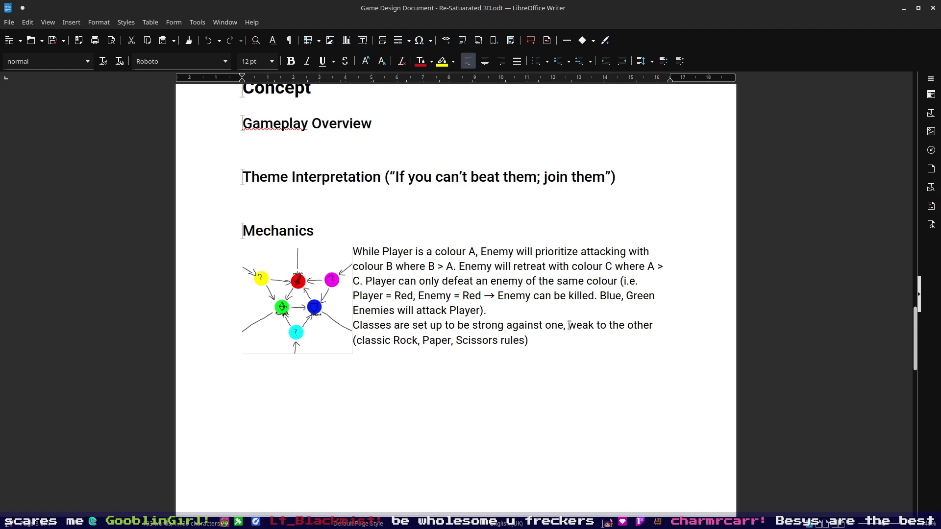
text(indiffee)
key(BackSpace)
text(rent to the same class, strong)
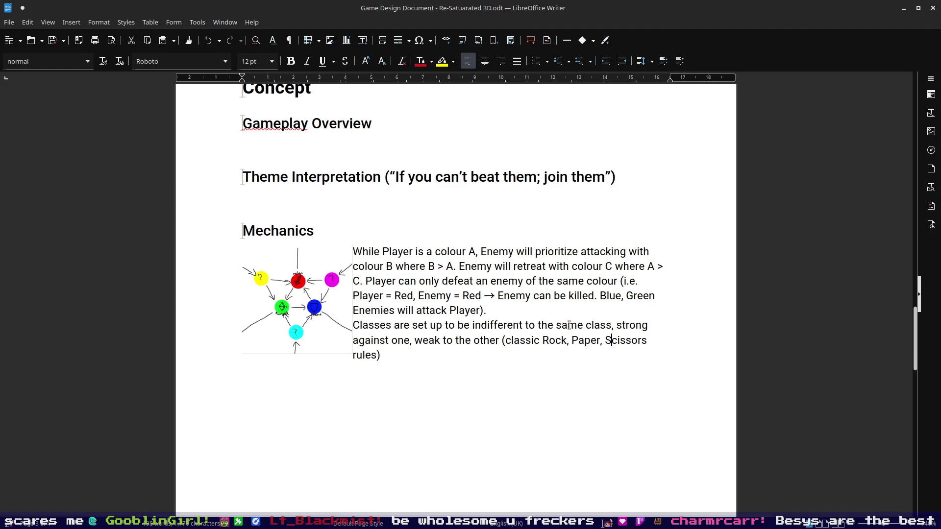
key(Left)
key(Left)
key(Left)
key(Left)
key(Left)
key(Left)
text(and)
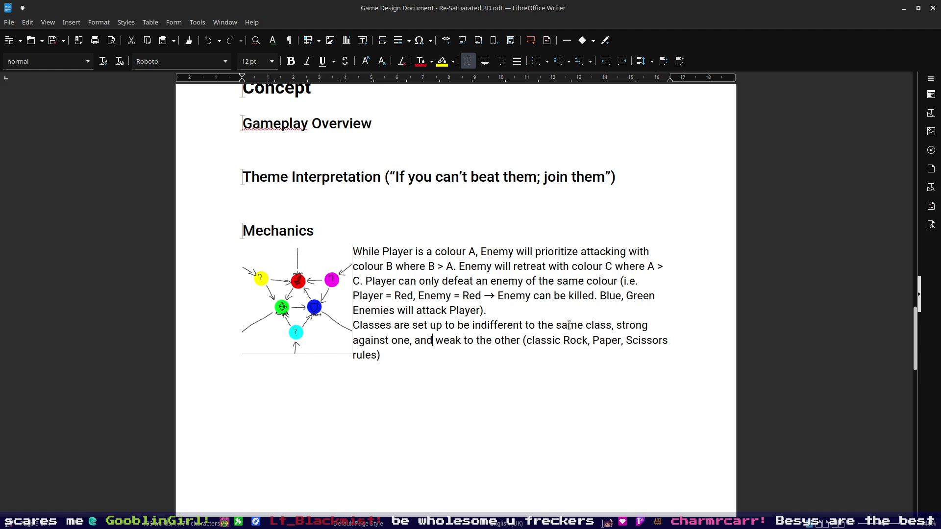
- Reword the rest to 'strong against one other, and weak to the last.' with a final period
key(Left)
key(BackSpace)
text(other,)
key(shift+Right)
key(shift+Right)
key(shift+Right)
key(shift+Right)
key(shift+Right)
key(shift+Right)
text(last)
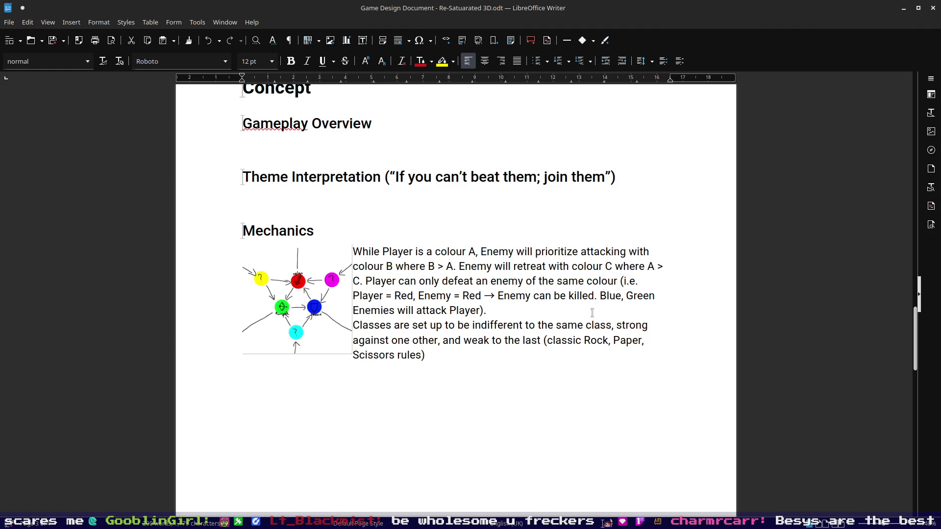
click(545, 354)
text(.)
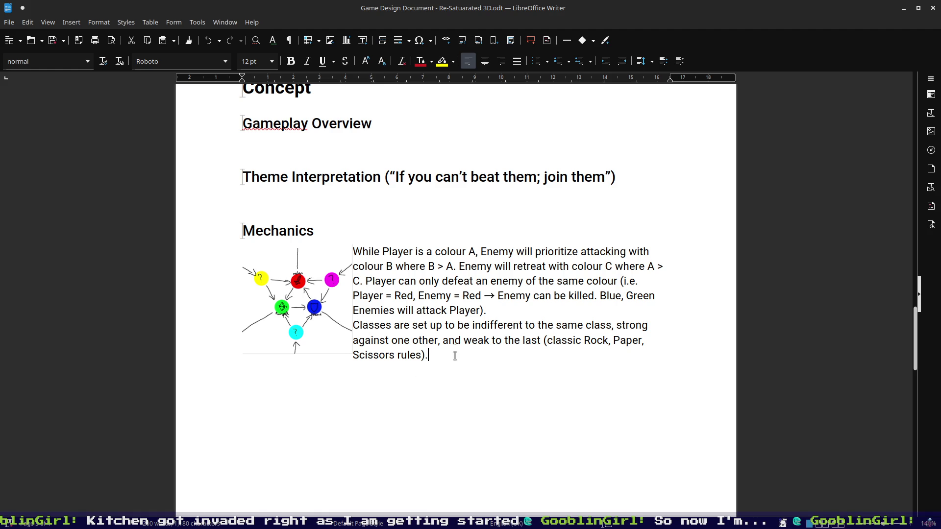
click(474, 325)
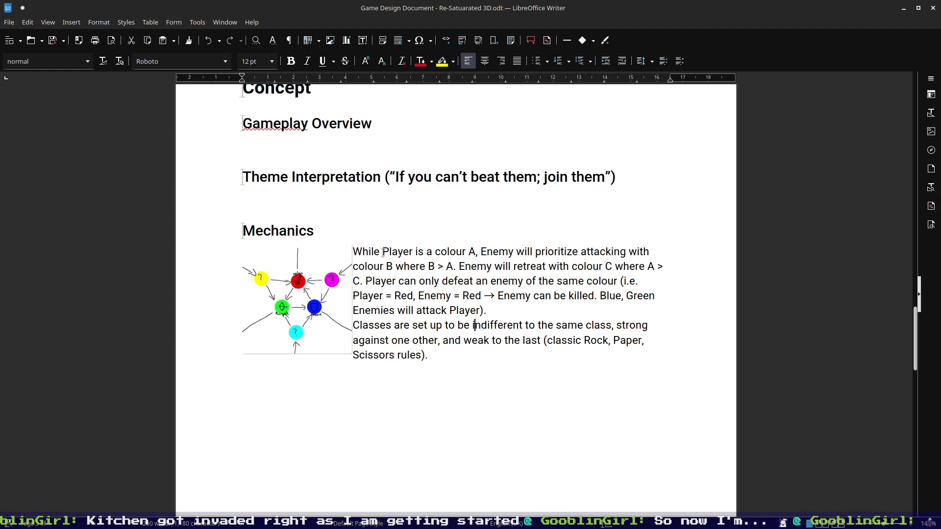
- Separate the Classes paragraph from the colour rules with a blank line
click(515, 309)
key(Return)
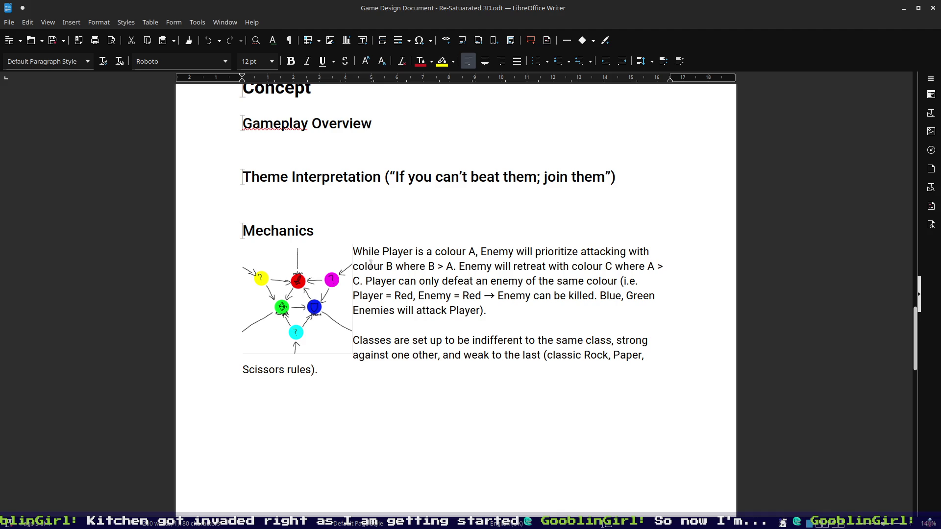
- Leave a single empty line between the Mechanics heading and the colour rules
click(354, 252)
key(Return)
key(Up)
key(Return)
key(Up)
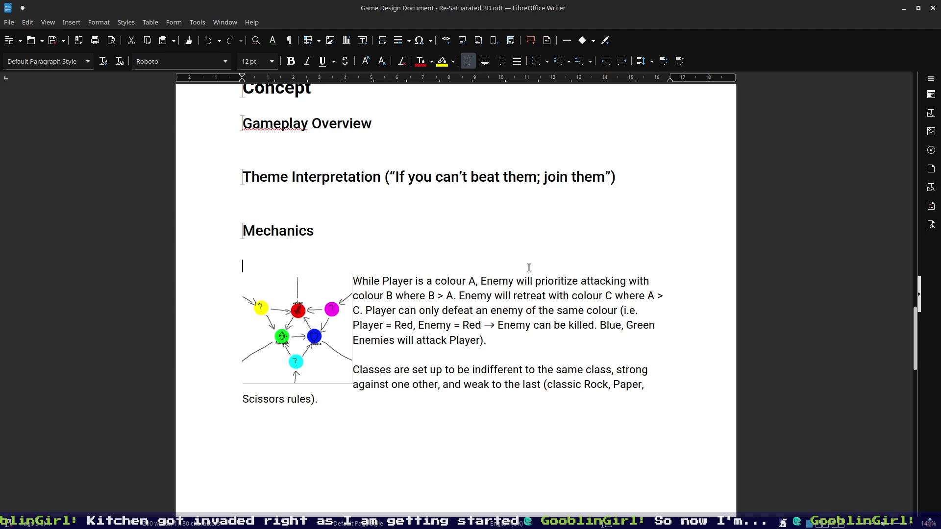
key(BackSpace)
key(BackSpace)
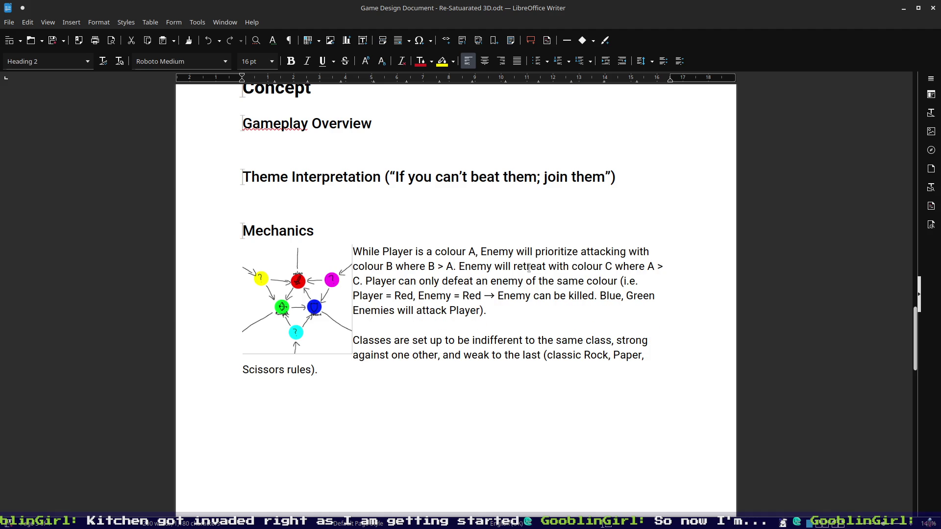
key(Return)
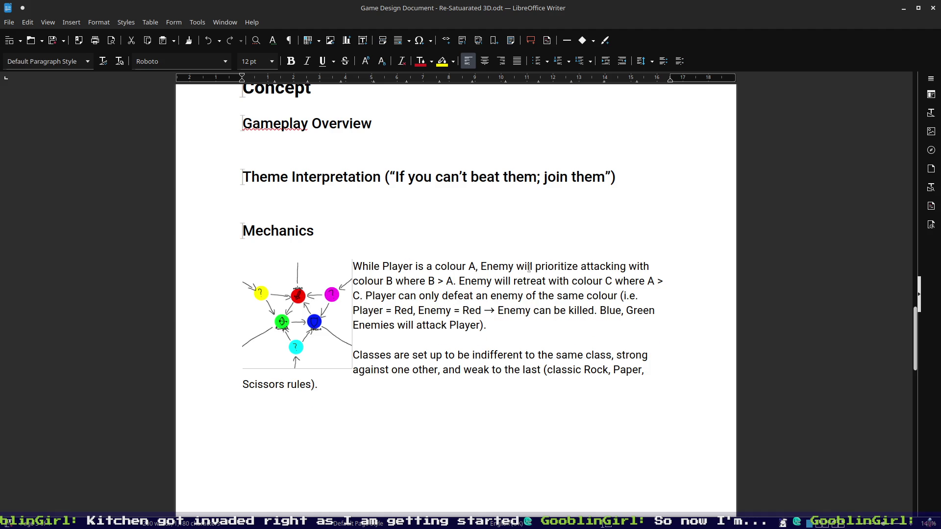
key(BackSpace)
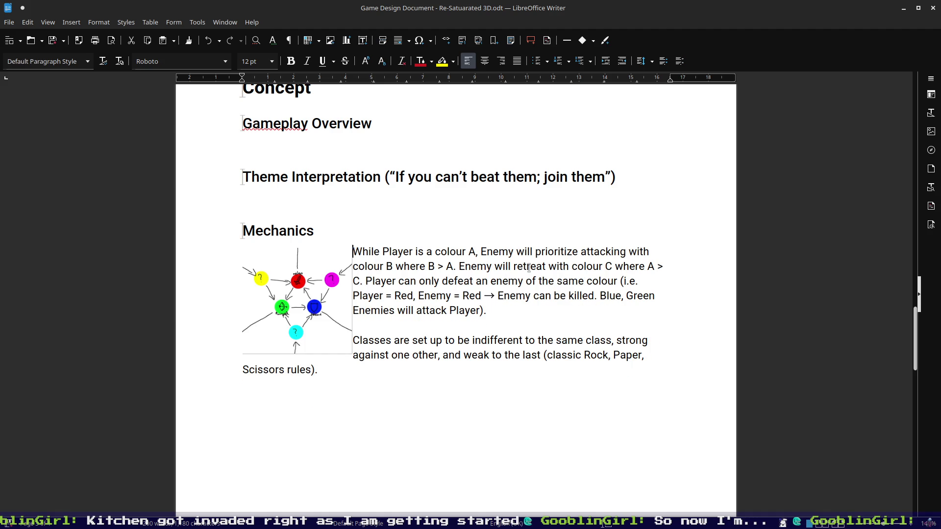
key(Return)
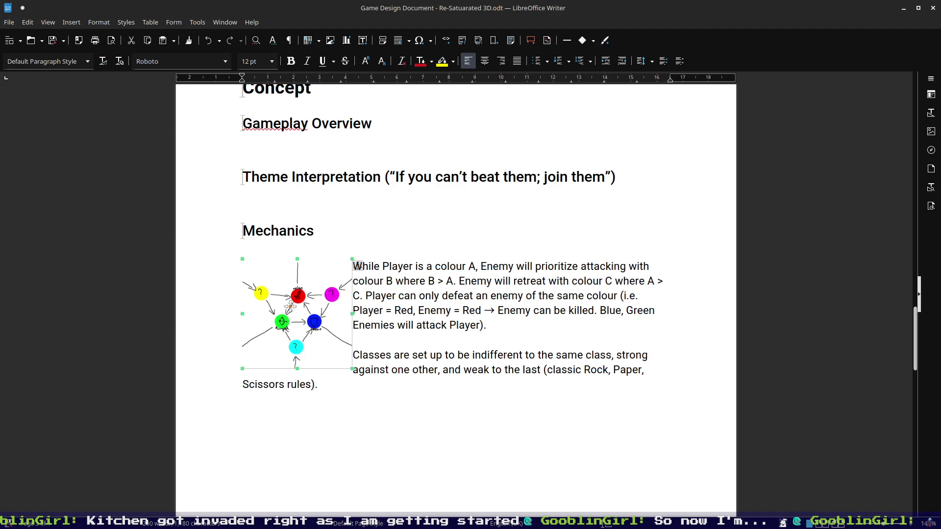
- Nudge the colour diagram upward, then undo the move
click(291, 306)
drag(292, 289, 292, 271)
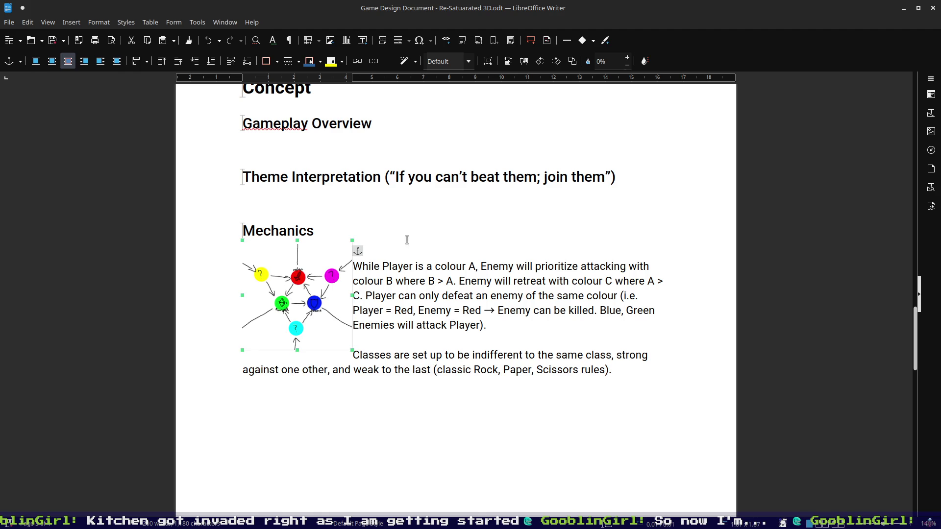
click(434, 244)
key(ctrl+z)
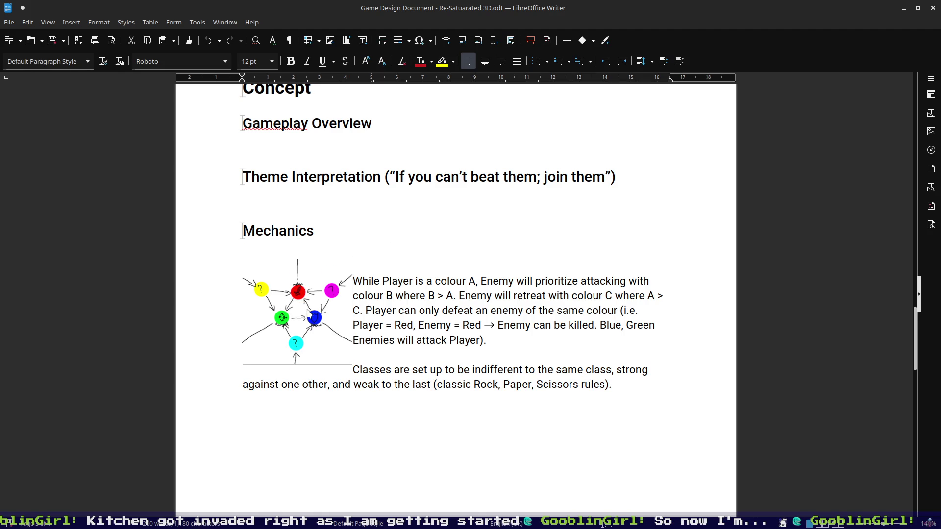
- Move the colour diagram up under Mechanics and push the colour rules down a line
click(302, 302)
drag(301, 300, 302, 286)
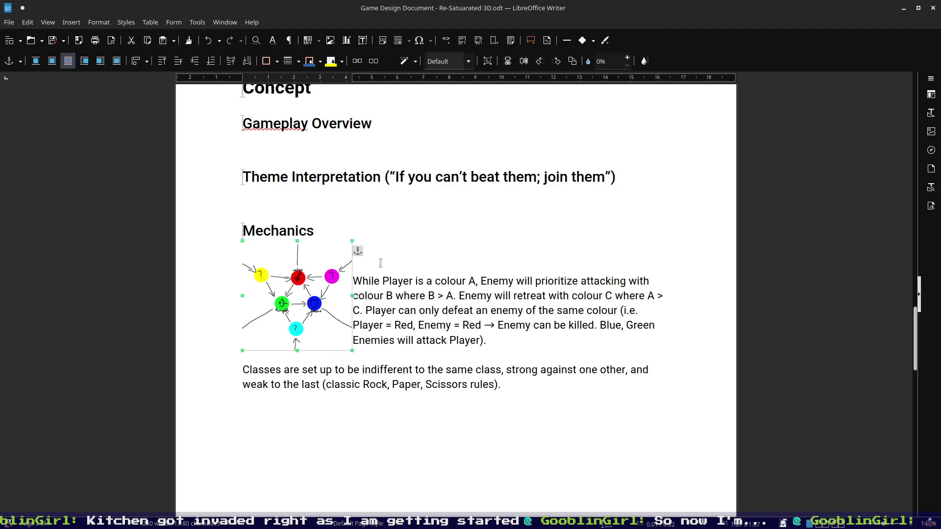
click(426, 258)
key(Return)
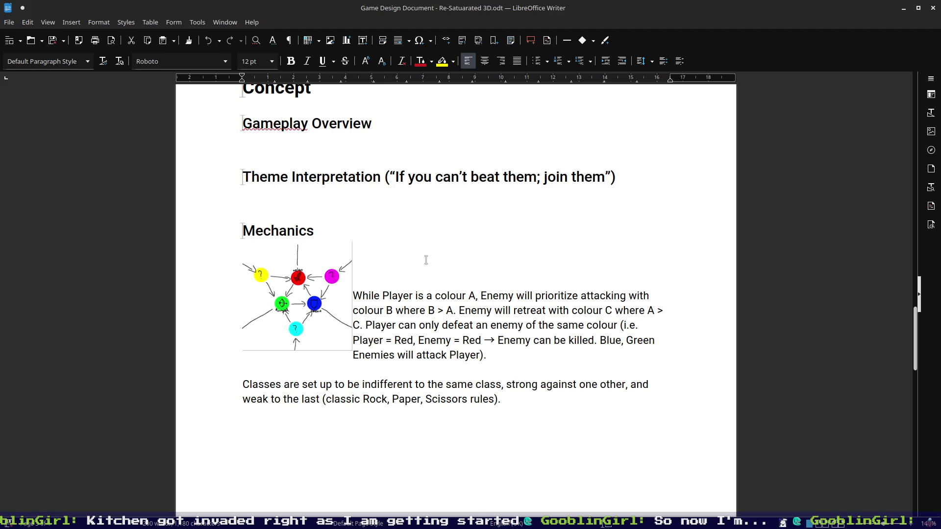
click(300, 301)
- Place the diagram right of the rules paragraph and add 'Colours' on the line under Mechanics
drag(299, 302, 608, 320)
click(397, 266)
text(Colours)
key(shift+Home)
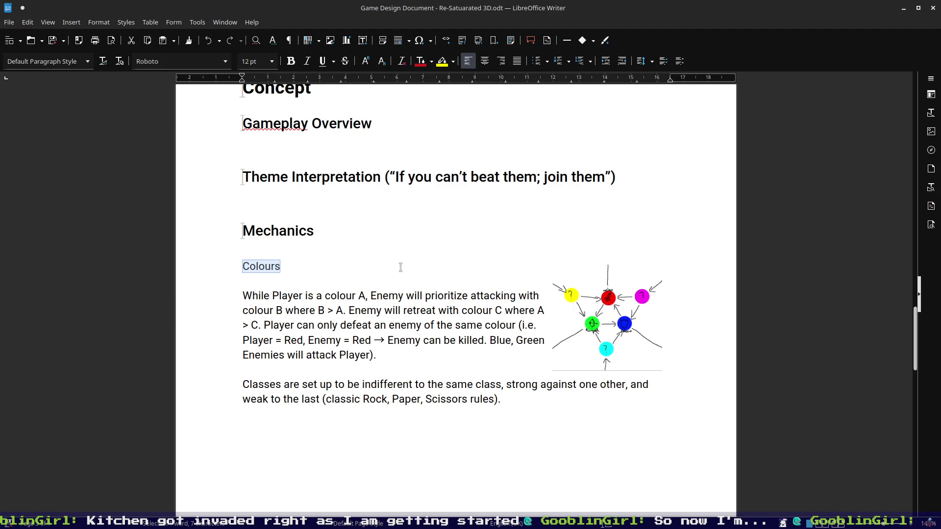
click(87, 62)
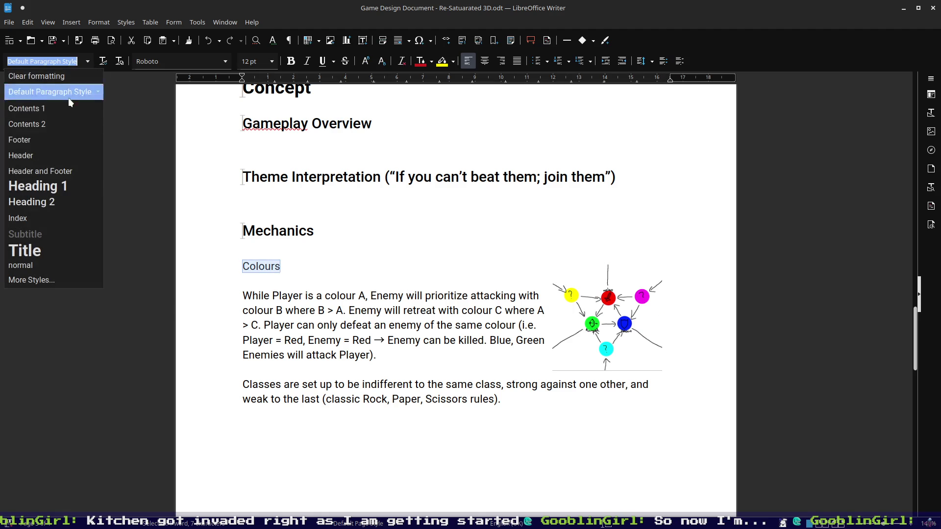
- Apply Heading 2 to 'Colours', then reselect it for a further style change
click(32, 202)
click(307, 265)
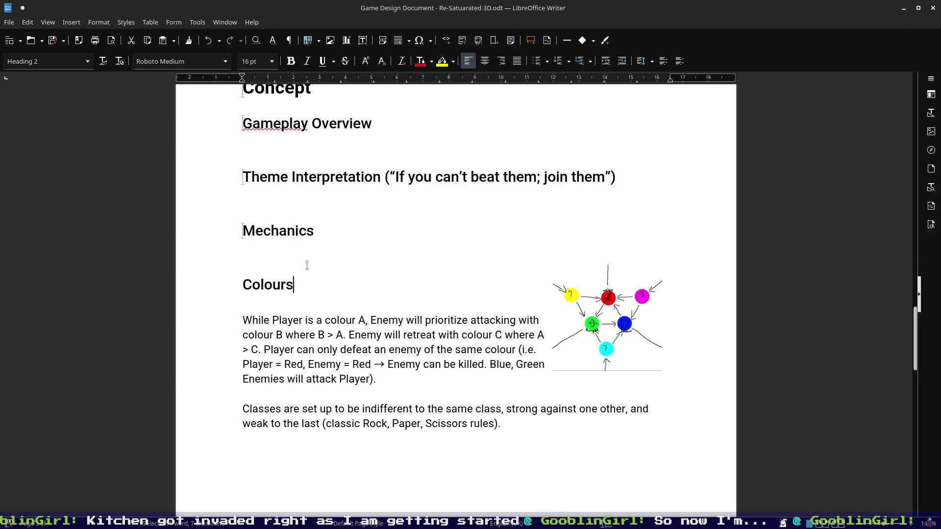
click(288, 232)
drag(305, 284, 242, 285)
click(85, 65)
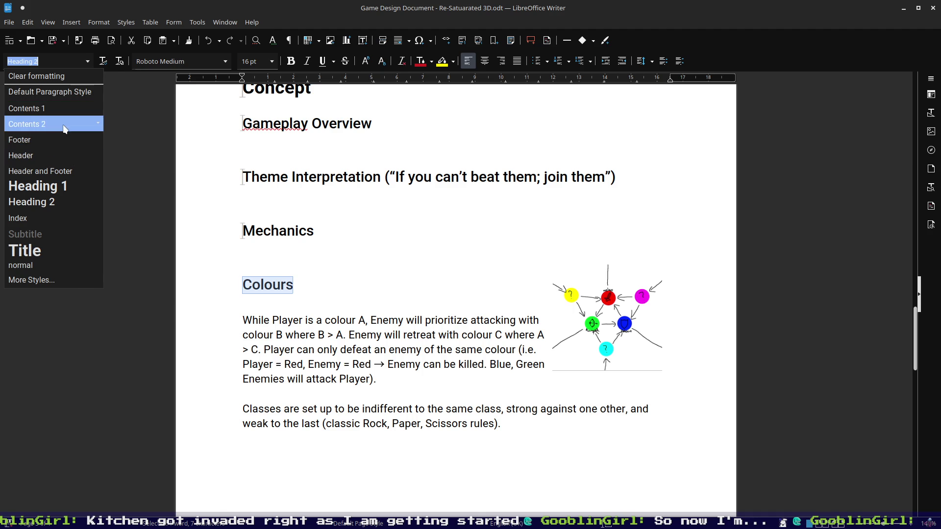
click(55, 279)
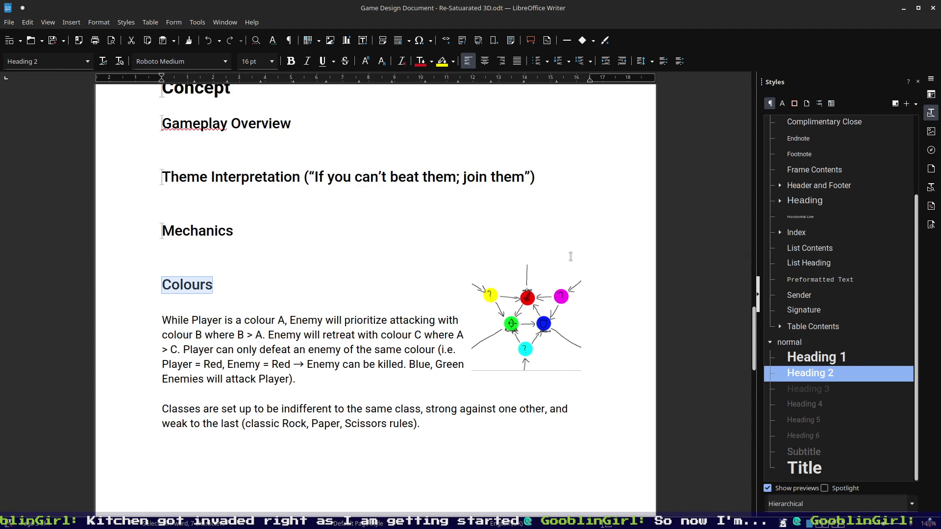
click(817, 389)
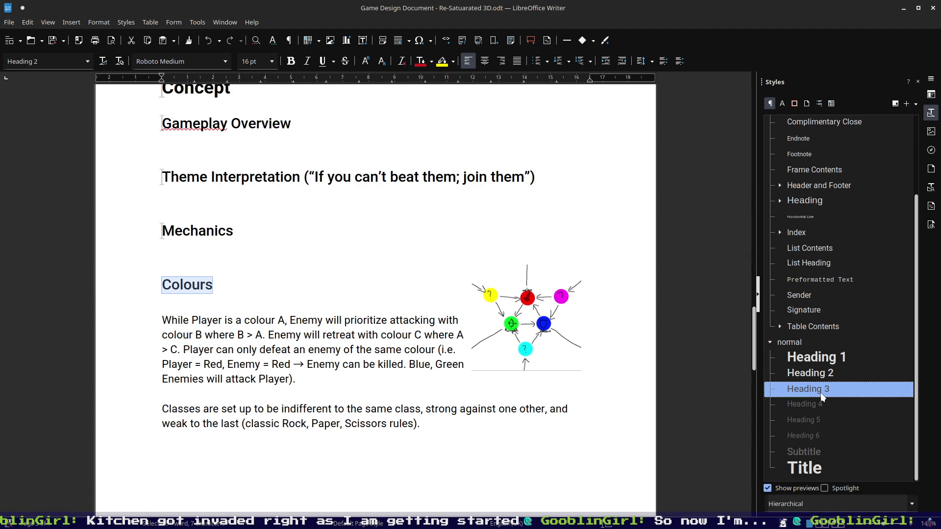
double_click(821, 397)
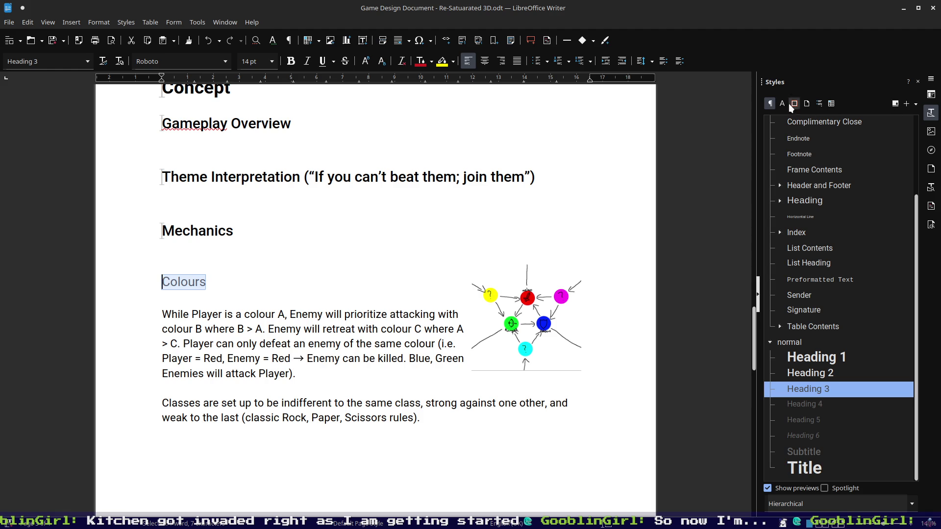
click(910, 105)
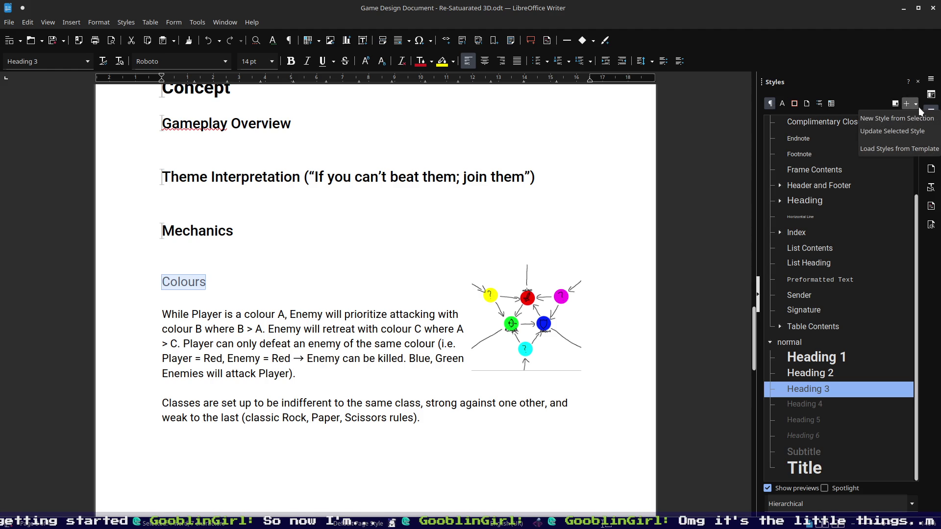
click(852, 81)
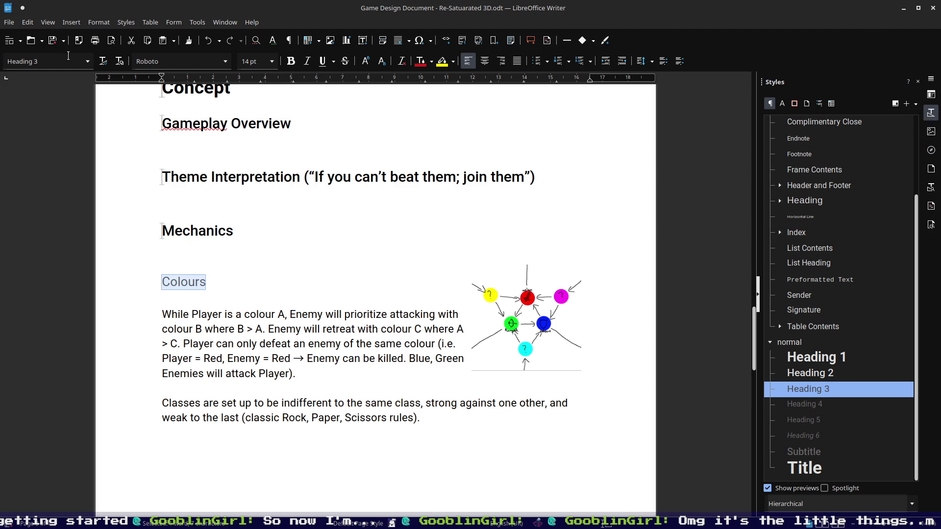
click(223, 287)
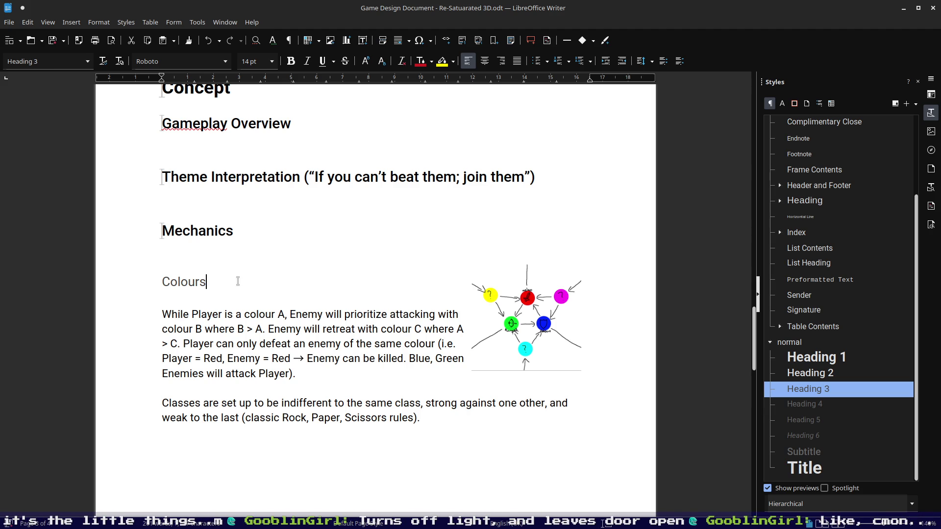
- Delete the blank line above Colours and add a 'Classes' line below the colour rules
click(243, 257)
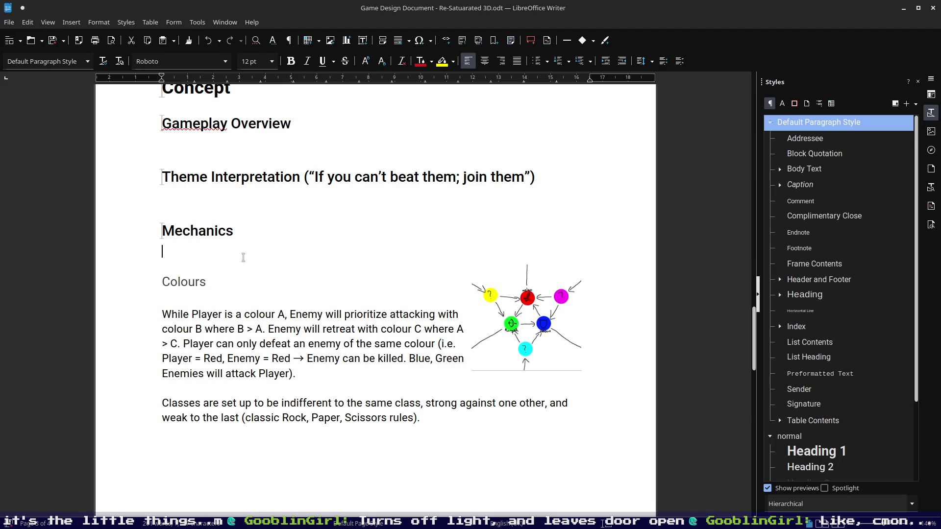
key(Delete)
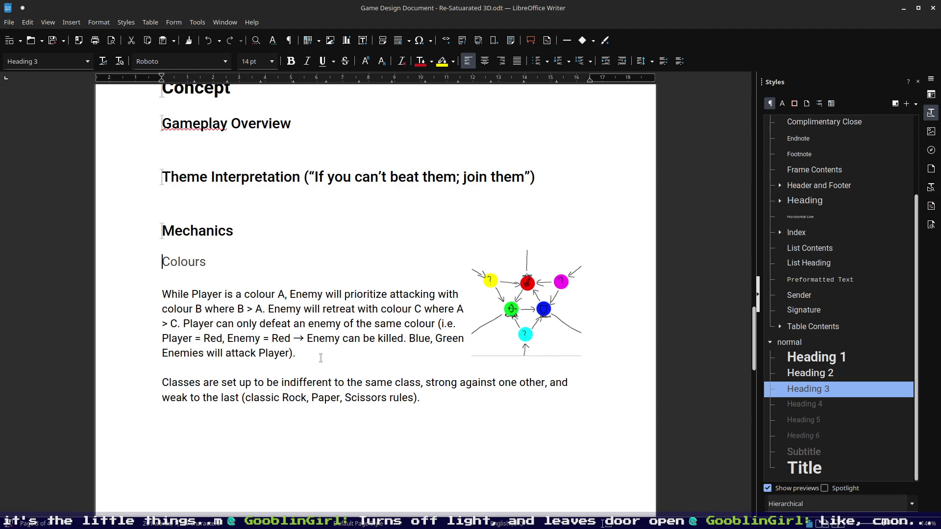
key(Return)
text(Classes)
key(Return)
key(Up)
key(shift+End)
scroll(831, 423, down, 3)
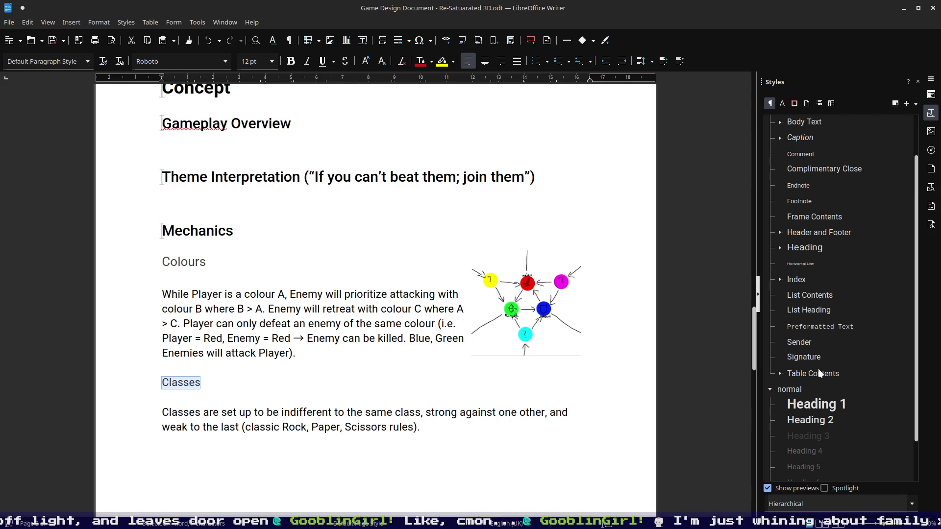
- Make 'Classes' a Heading 3 subheading and close the Styles sidebar
click(821, 389)
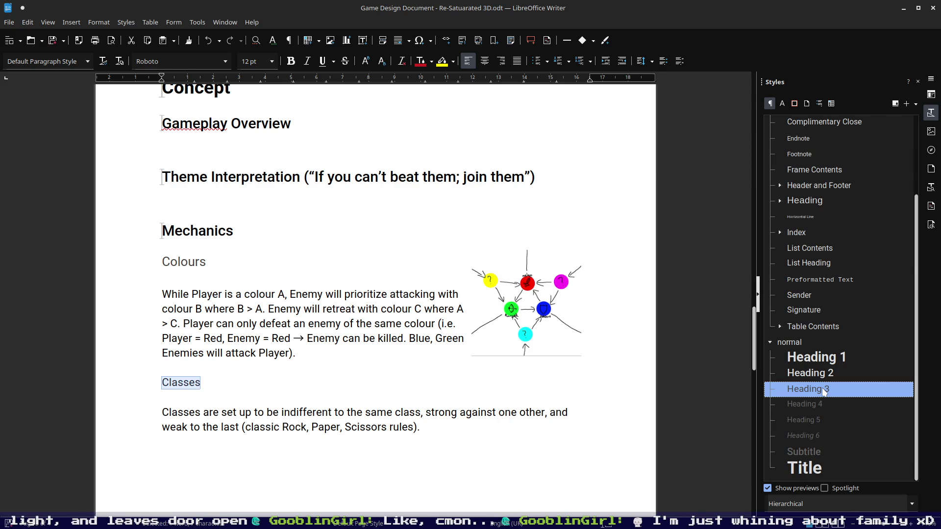
double_click(811, 385)
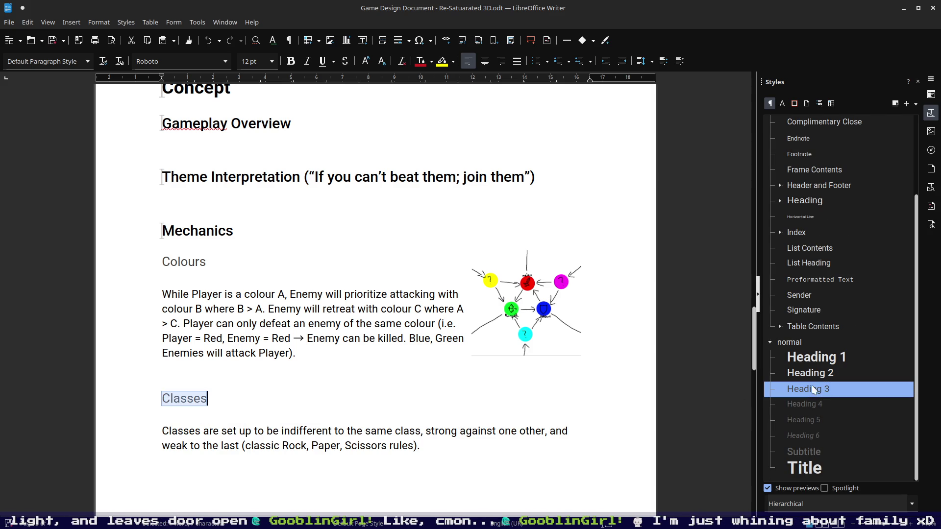
click(294, 371)
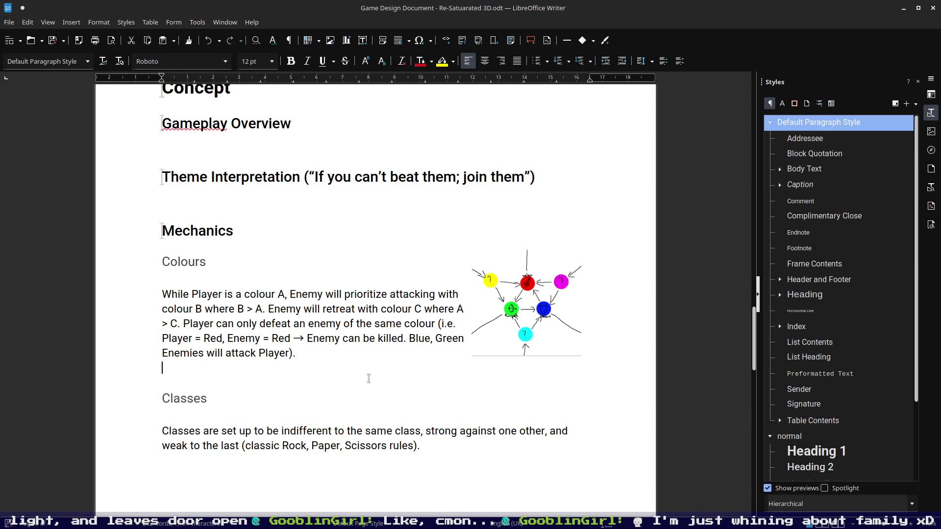
click(917, 82)
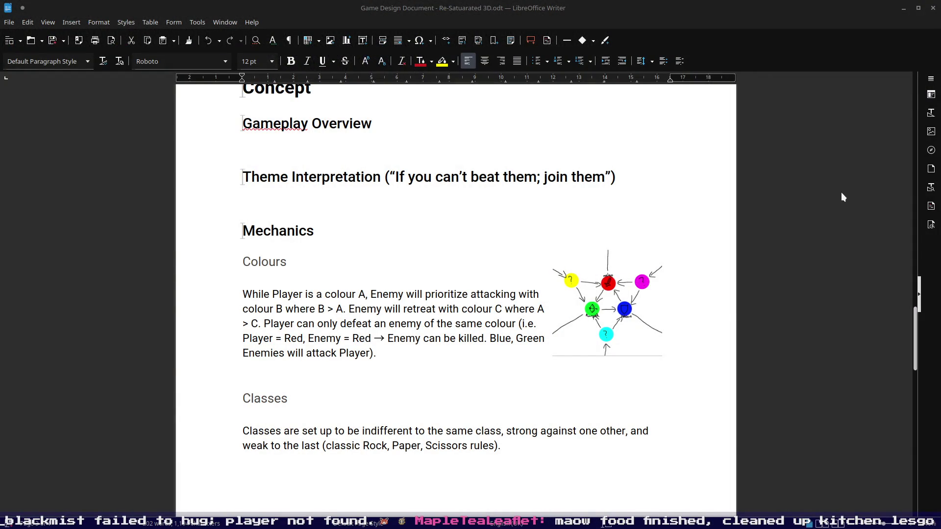
click(435, 362)
scroll(434, 361, up, 3)
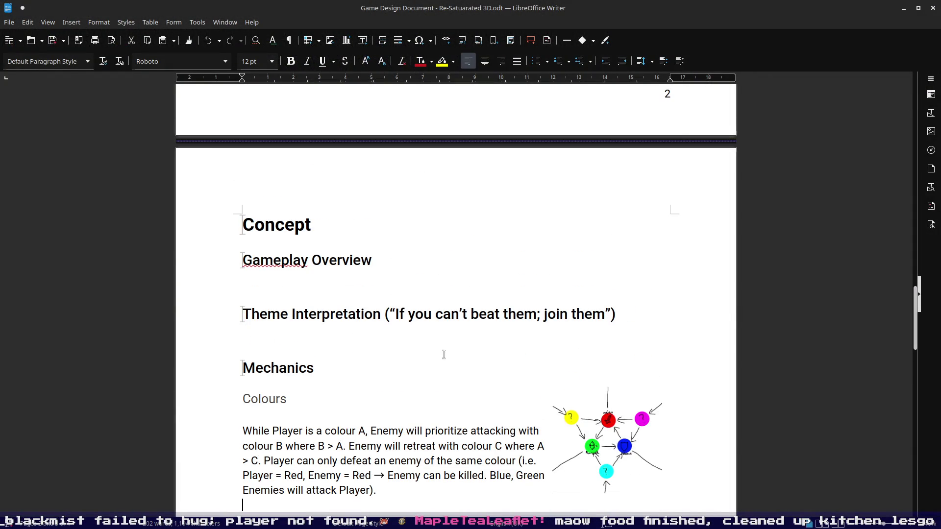
click(501, 301)
key(Page_Up)
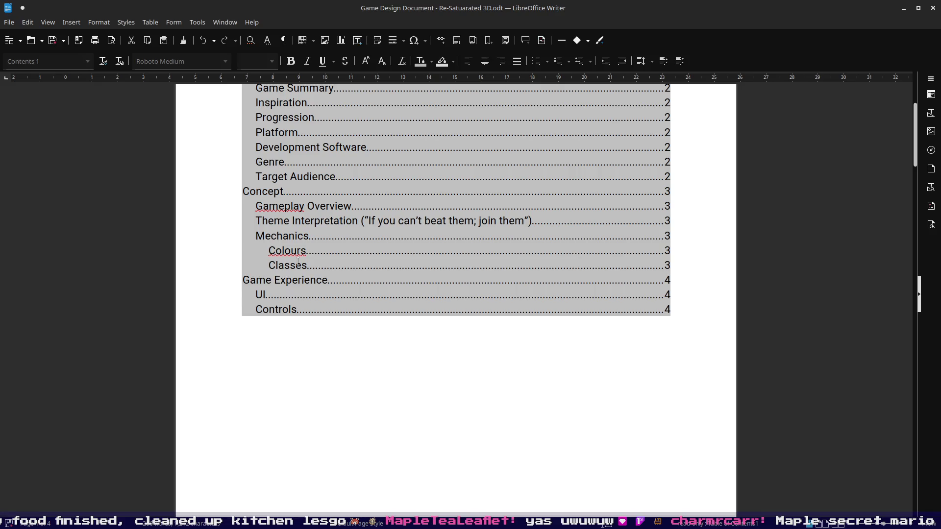
scroll(493, 292, down, 5)
scroll(538, 292, down, 6)
scroll(551, 294, down, 5)
scroll(569, 297, down, 3)
scroll(593, 307, up, 4)
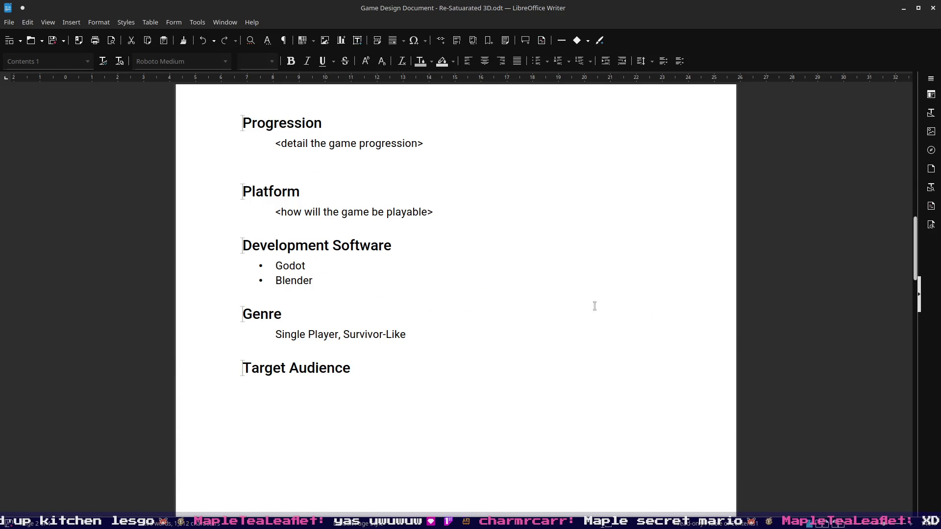
scroll(557, 378, up, 6)
scroll(504, 346, up, 4)
scroll(508, 325, down, 7)
scroll(510, 311, down, 7)
scroll(515, 323, down, 7)
scroll(517, 343, down, 2)
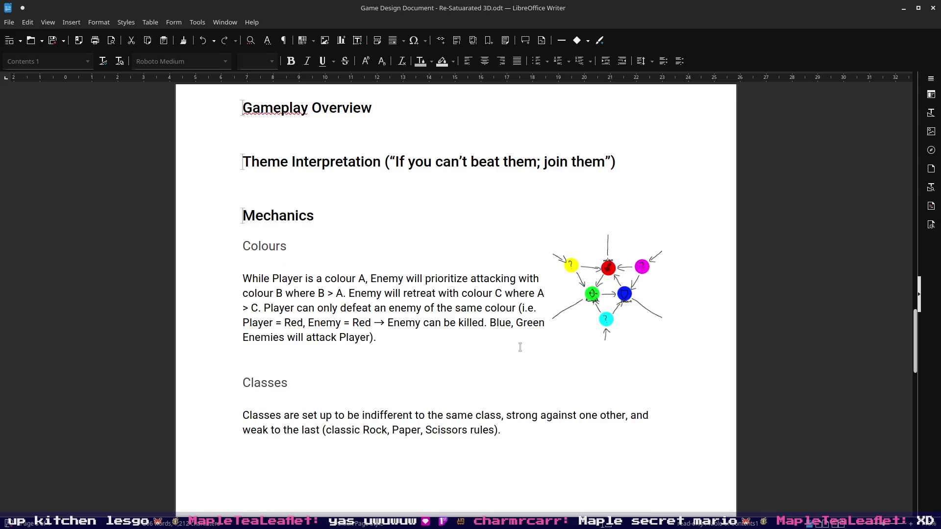
scroll(523, 345, down, 2)
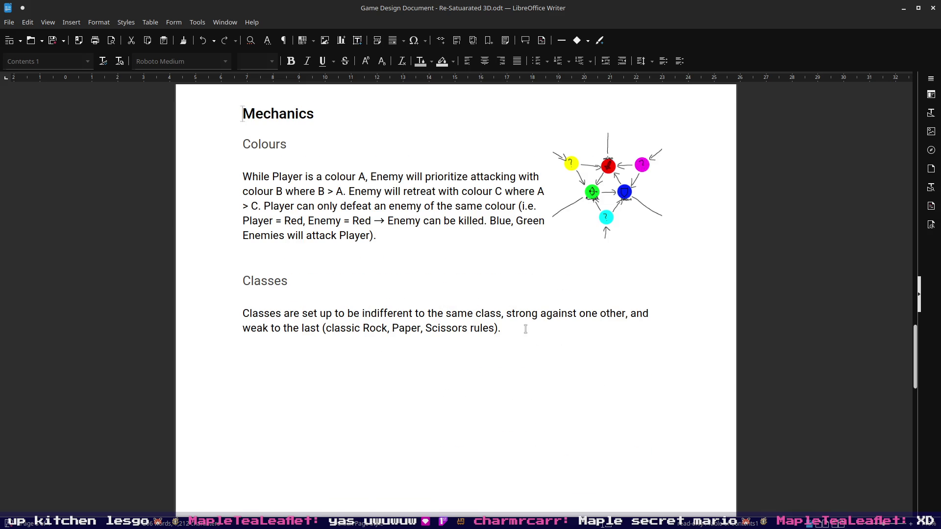
click(526, 329)
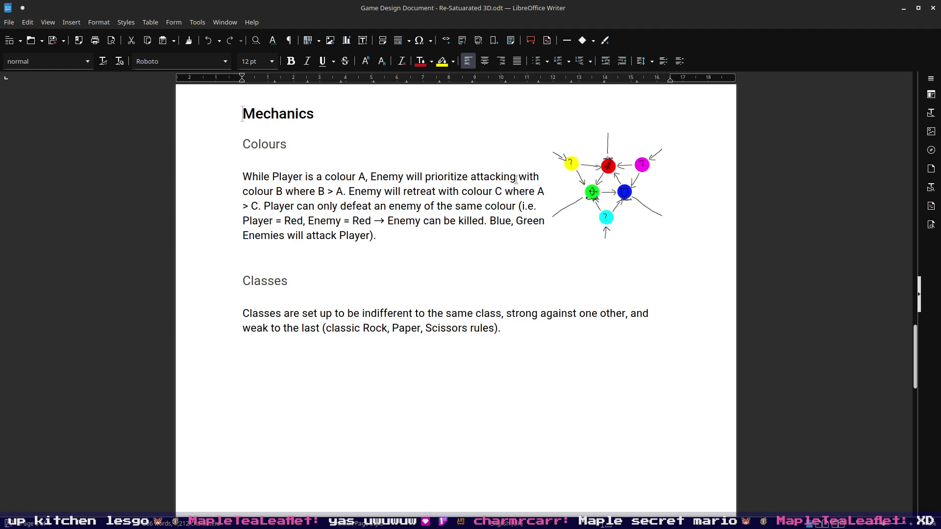
click(623, 217)
drag(623, 216, 631, 320)
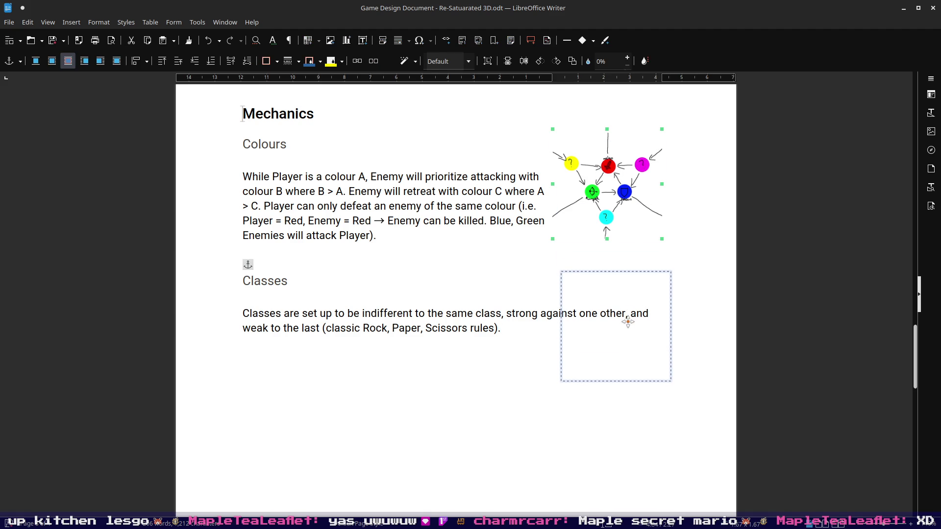
- Set the colour diagram beside the Classes paragraph and start a new line under the colour rules
drag(631, 320, 628, 319)
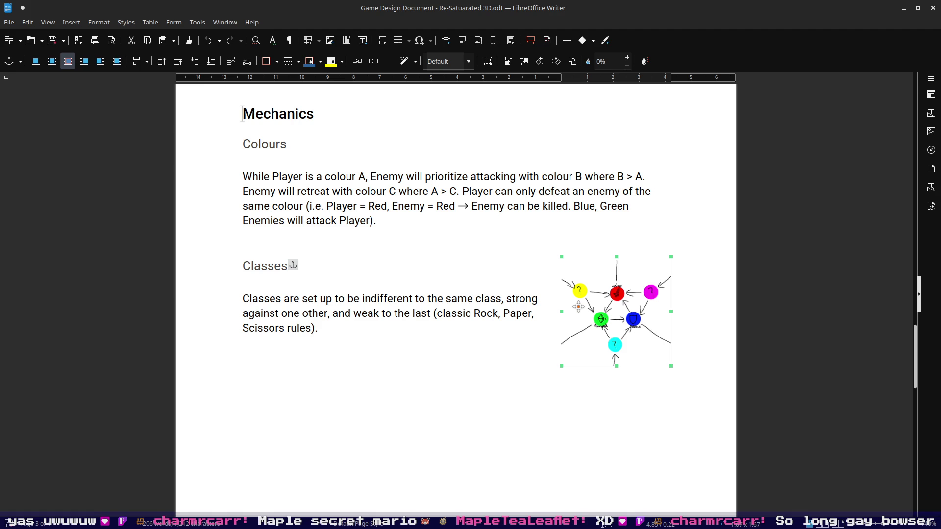
click(632, 206)
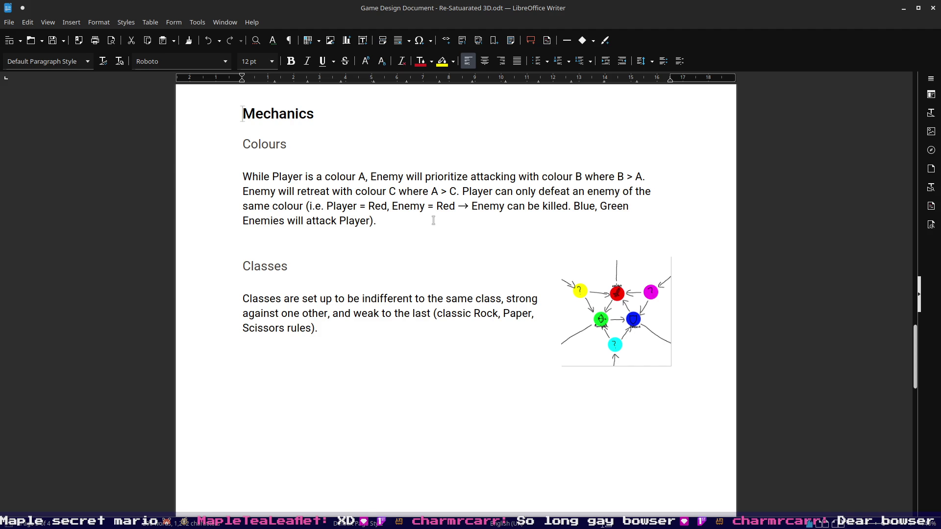
key(Return)
key(Return)
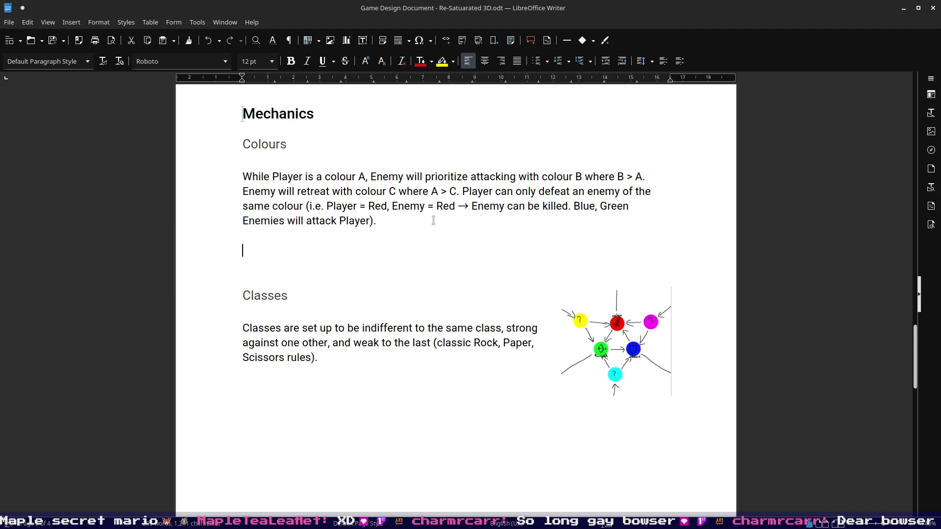
text(Compound )
text(Colours strong against their 2 )
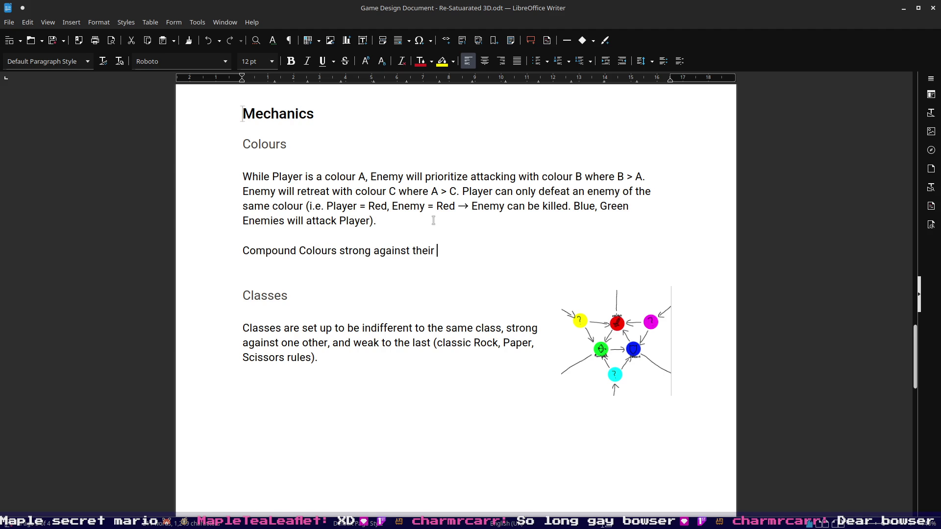
text(primaty)
- Write 'Compound Colours strong against their 2 component colours', dropping the word primary
key(BackSpace)
key(BackSpace)
text(ry)
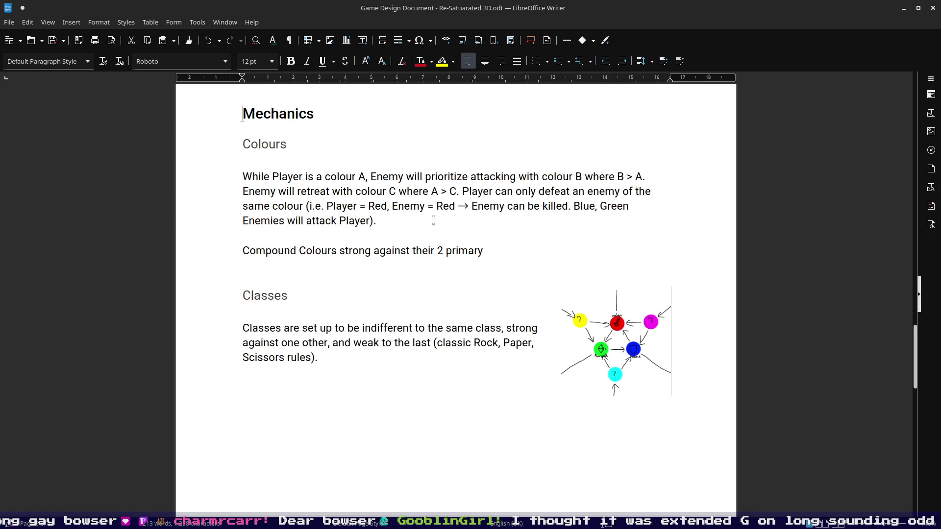
key(BackSpace)
key(BackSpace)
key(BackSpace)
key(BackSpace)
key(BackSpace)
key(BackSpace)
key(BackSpace)
text(component colours?)
key(BackSpace)
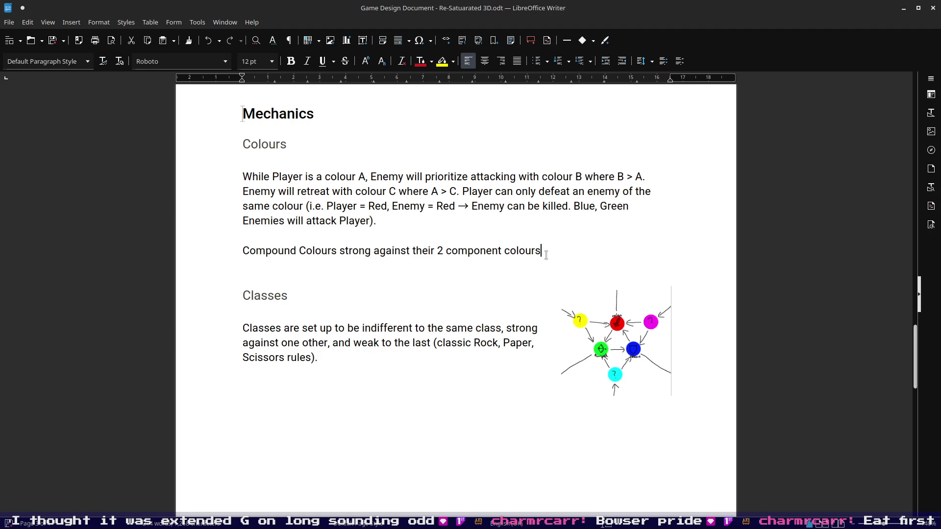
key(Left)
key(Left)
key(Left)
key(Left)
- Lowercase 'colours', append ', but weak to the remaining colour)' and remove the i.e. example
key(Home)
key(Right)
key(Right)
key(Right)
key(Right)
key(Delete)
text(c)
key(End)
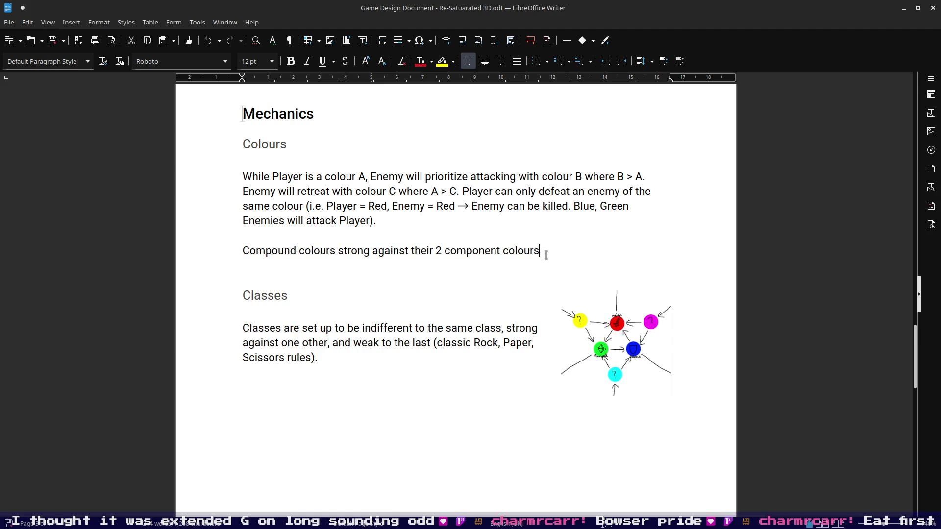
text(, but weak to the remaining colour)
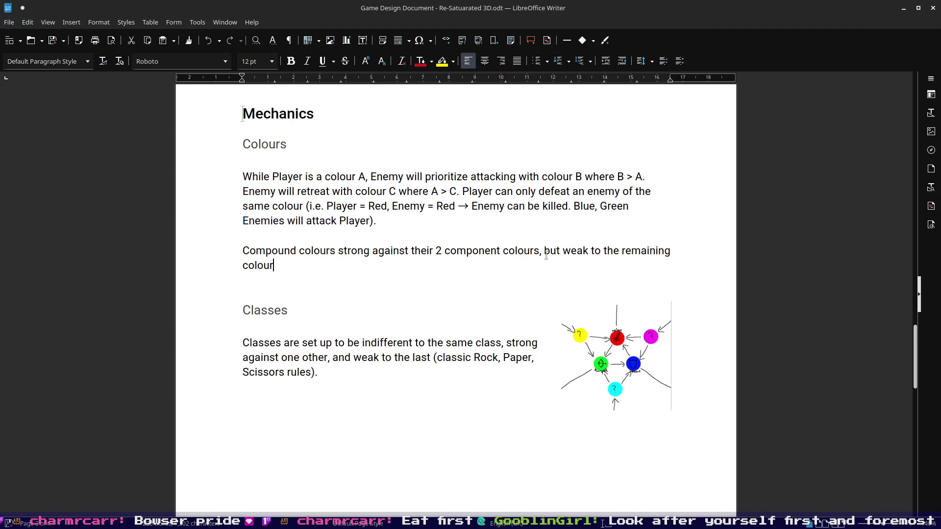
text( (I.)
text(e. )
text(Player =)
key(BackSpace)
key(BackSpace)
key(BackSpace)
key(BackSpace)
key(BackSpace)
key(BackSpace)
key(BackSpace)
key(BackSpace)
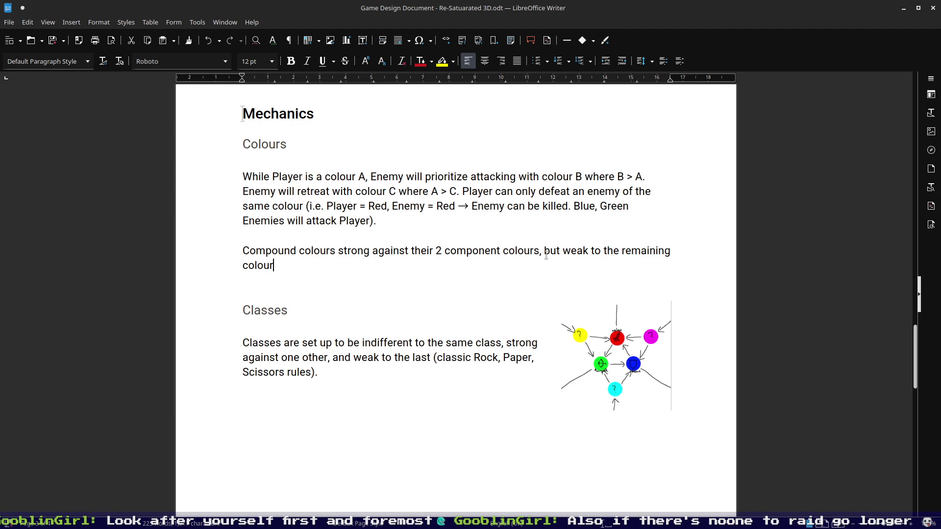
text())
text(()
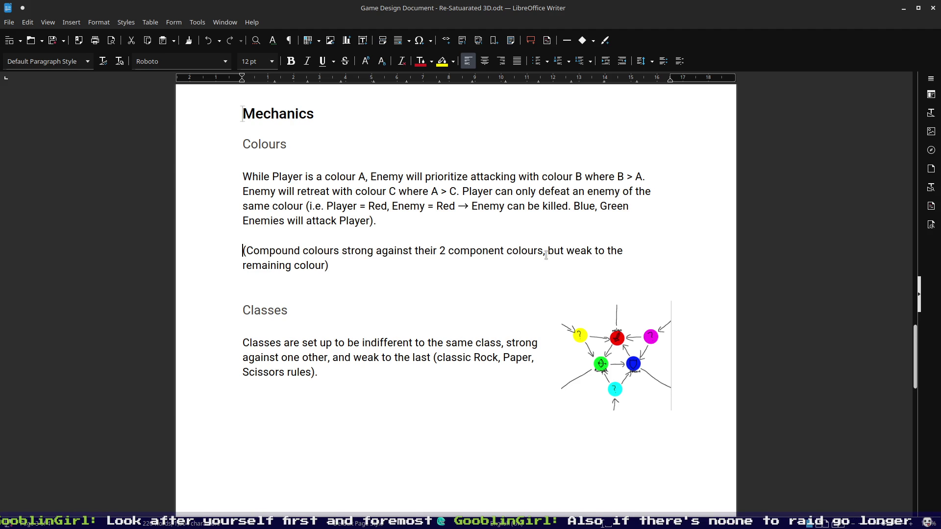
text(If )
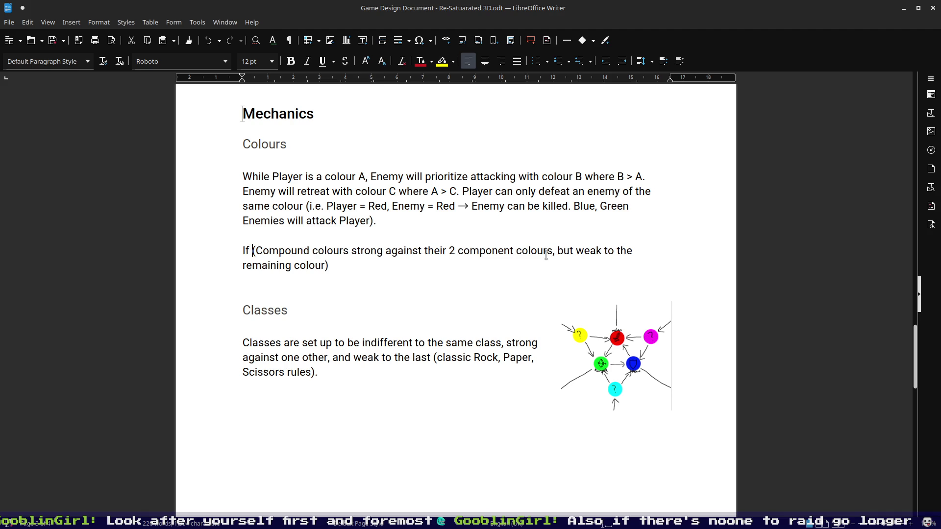
text(Player is Co)
- Prefix the line with 'If Player is colour AB, Enemy will prioritize attacking with colour C (CB'
key(BackSpace)
key(BackSpace)
text(colour AB, Enemy will prioritize attaching)
key(BackSpace)
key(BackSpace)
key(BackSpace)
key(BackSpace)
text(king with (Compound colours strong)
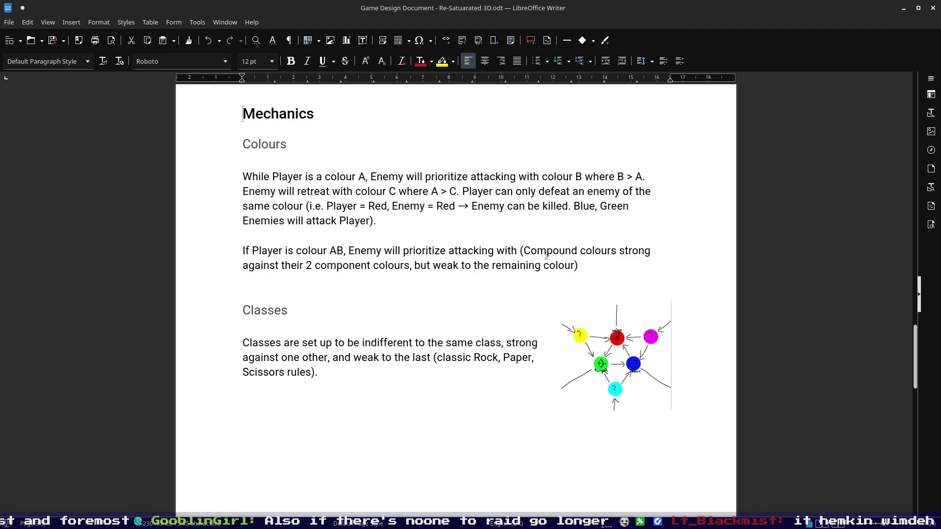
text(colour C ()
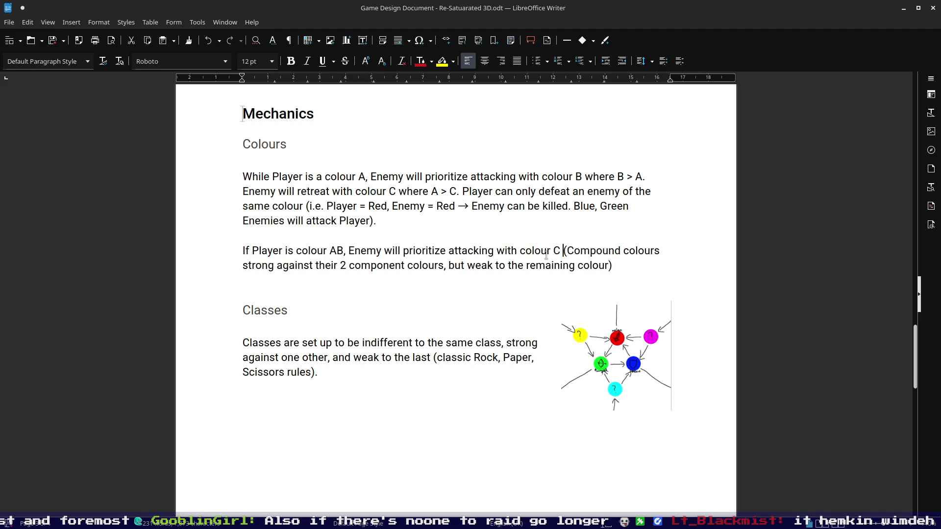
text(and ()
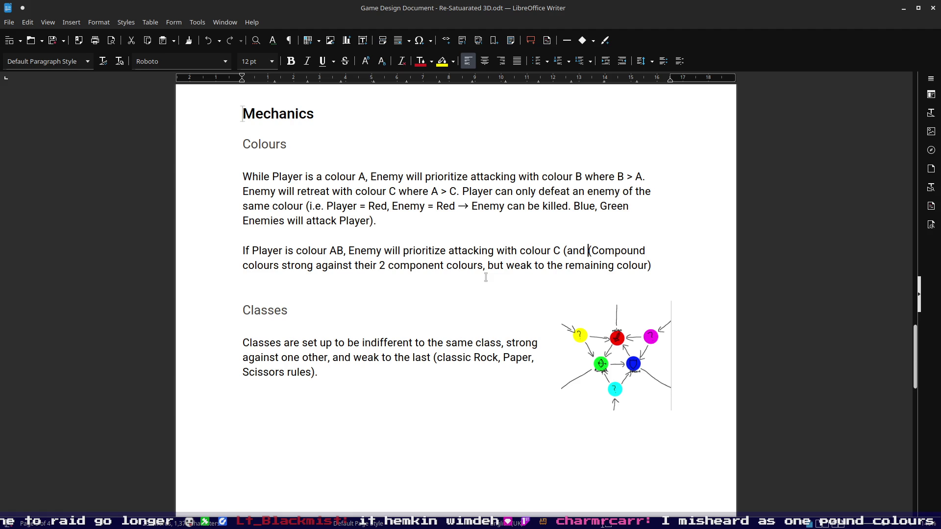
text(CA)
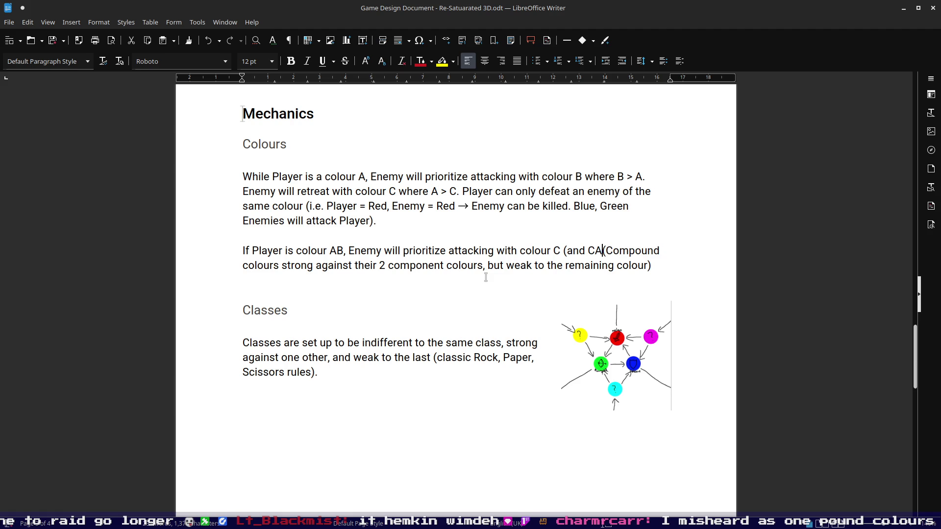
key(BackSpace)
key(BackSpace)
key(BackSpace)
key(BackSpace)
key(BackSpace)
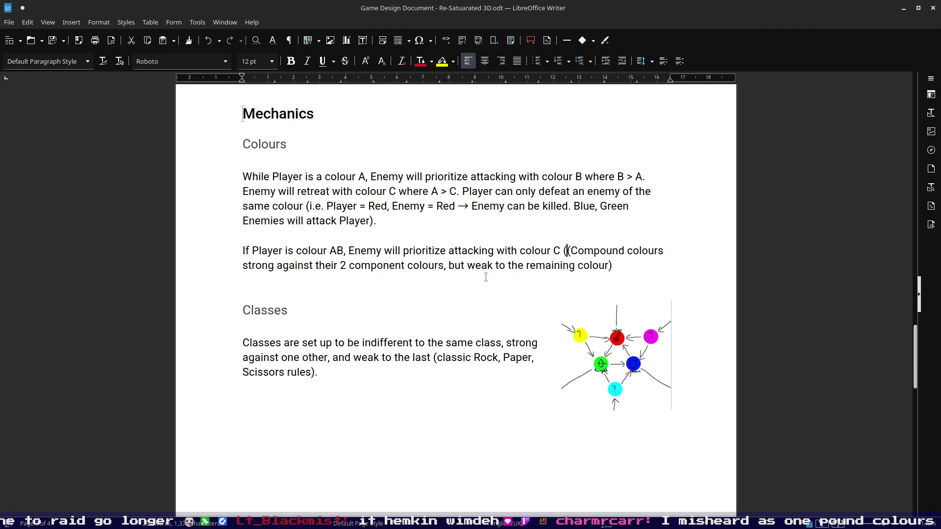
text(,)
key(BackSpace)
text(CB)
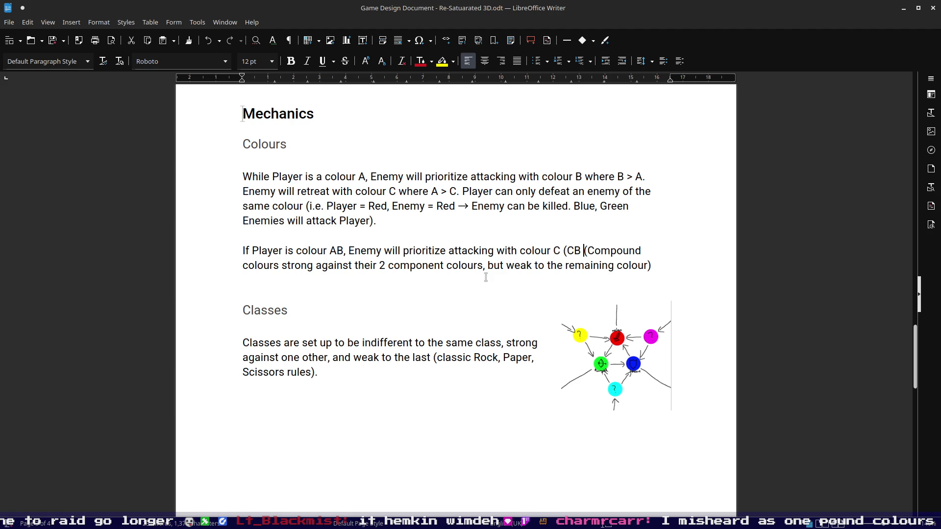
- Finish the parenthetical as '(and CB, CA?)' after colour C
key(BackSpace)
text(, )
text(CA)
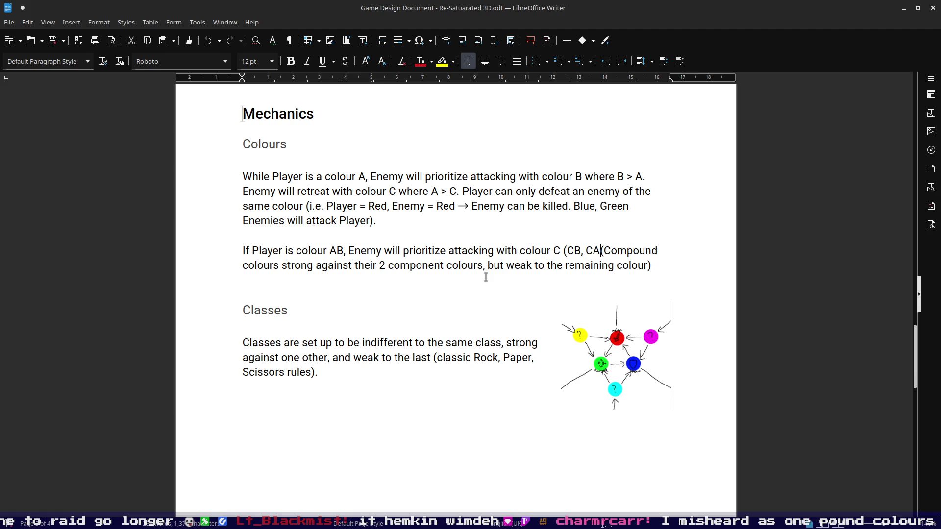
text())
click(602, 251)
text(?)
text(and)
- Move the caret before "CB" to prepare inserting "and " in the parenthetical
key(Right)
key(Right)
key(Right)
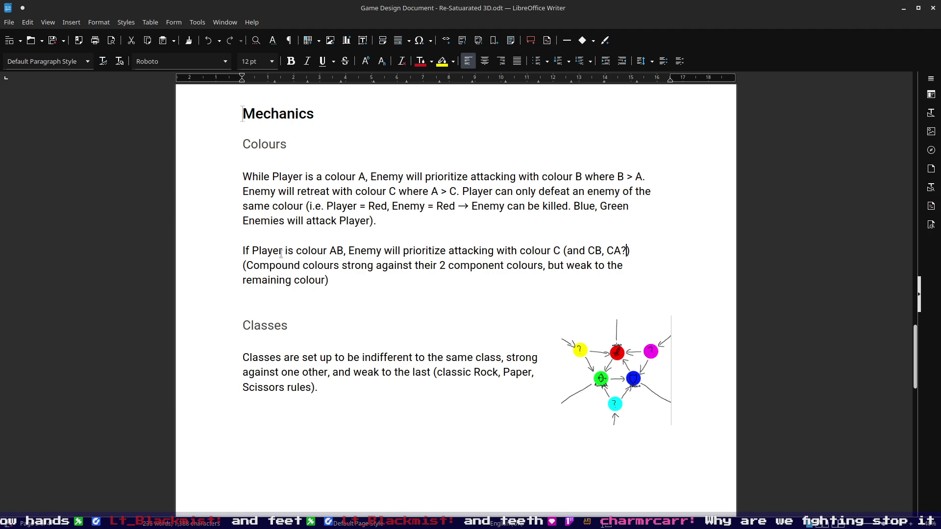
- Select "AB" in the compound-colour sentence and switch to the Krita diagram window
drag(328, 251, 344, 250)
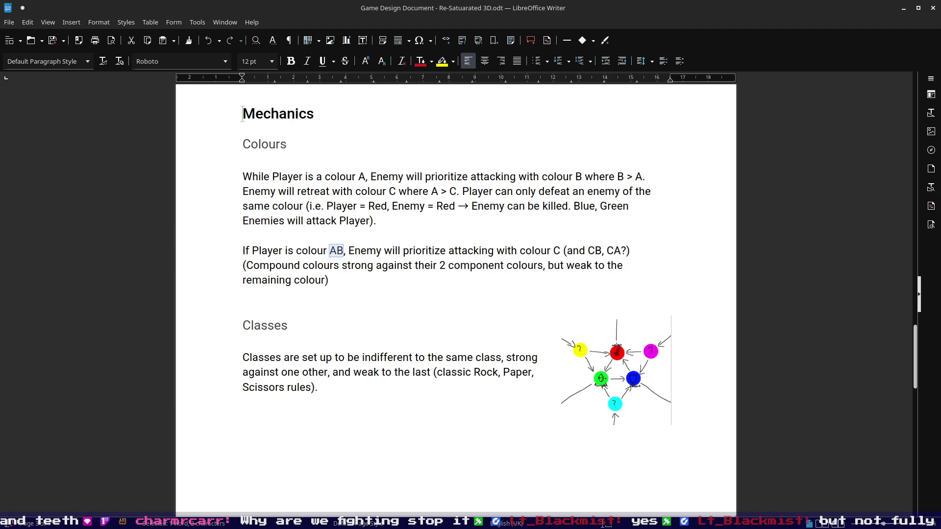
key(alt+Tab)
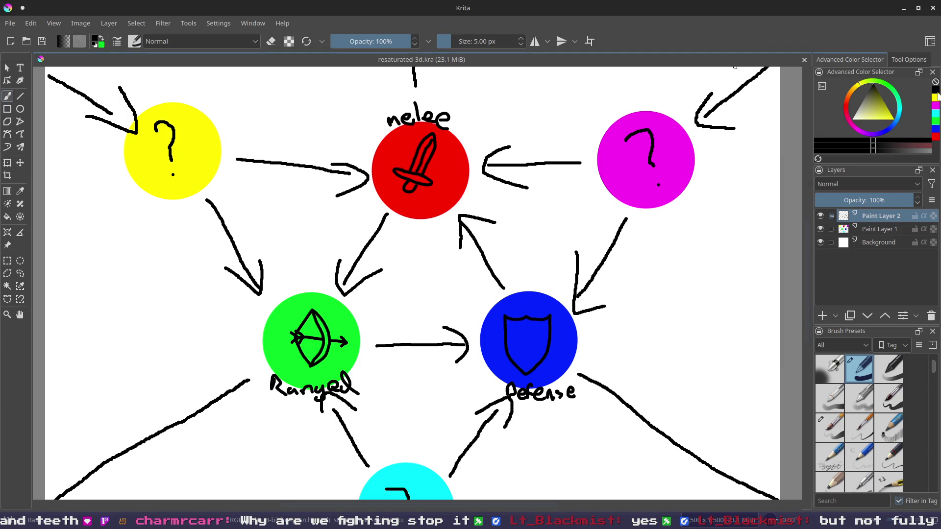
scroll(496, 209, down, 3)
scroll(508, 245, up, 1)
scroll(442, 258, up, 1)
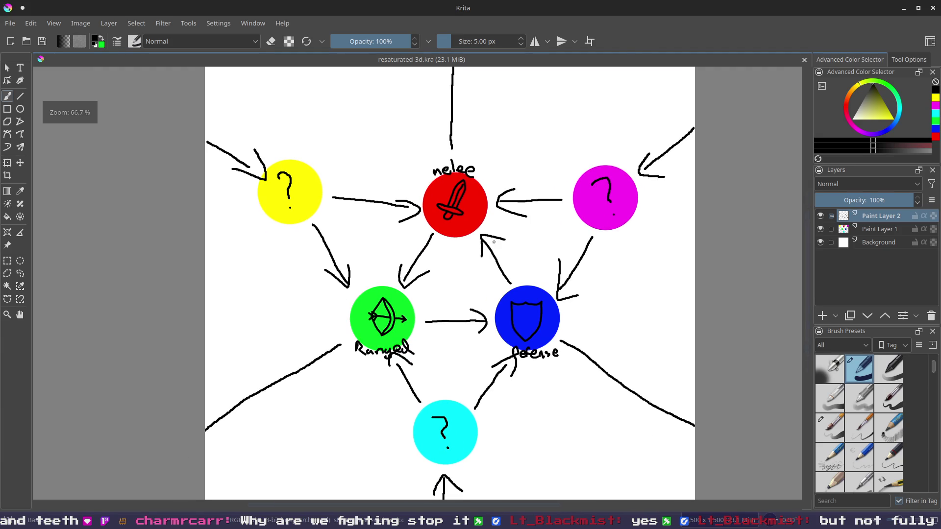
scroll(382, 275, up, 1)
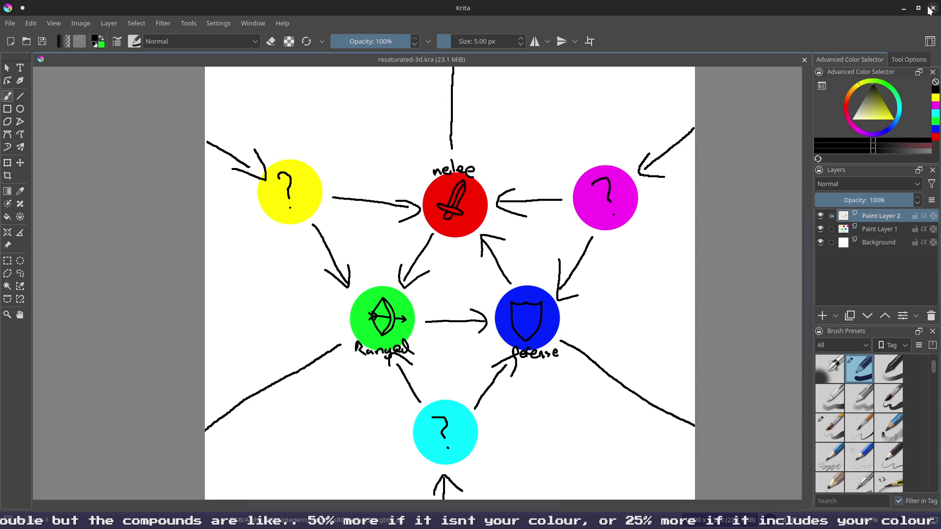
click(905, 7)
- Clear the "AB" selection beside the Classes paragraph
click(445, 251)
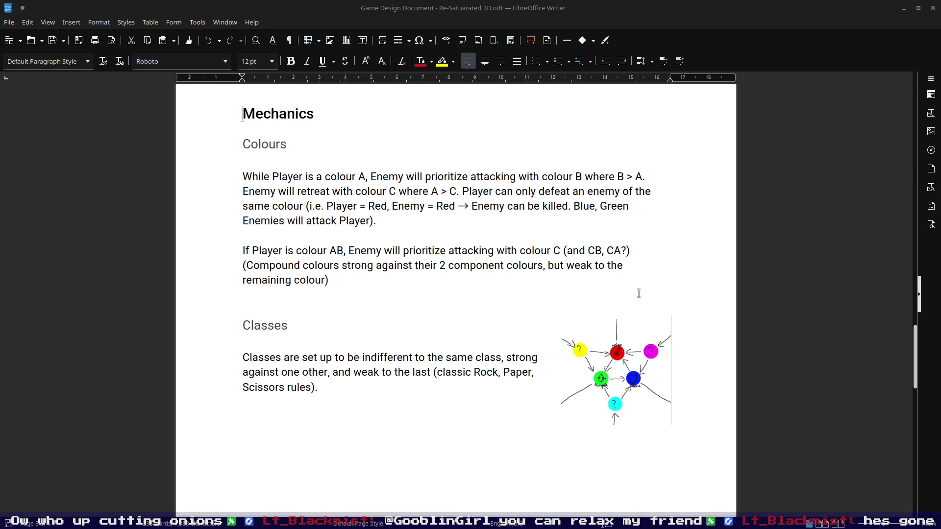
- Place the caret after "remaining colour)" for the full stop, then at the Classes paragraph end
click(573, 276)
text(.)
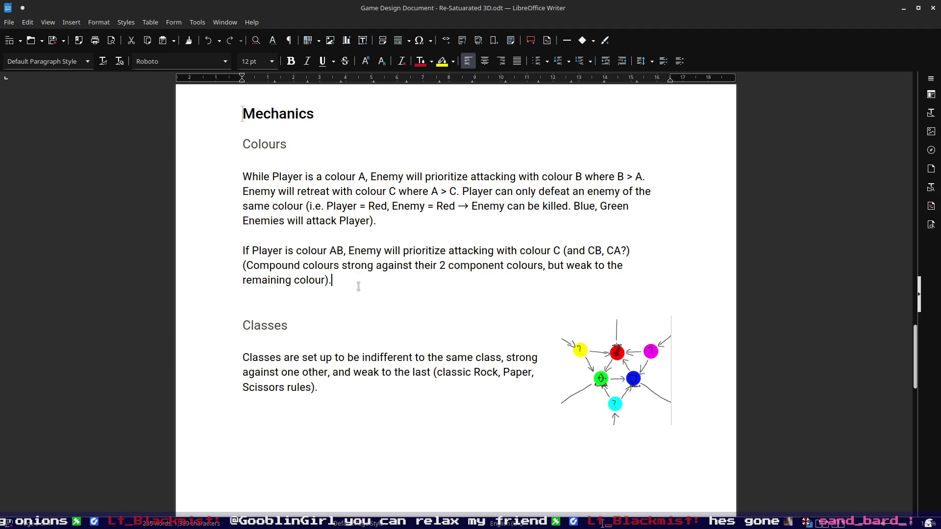
click(365, 386)
scroll(536, 236, up, 3)
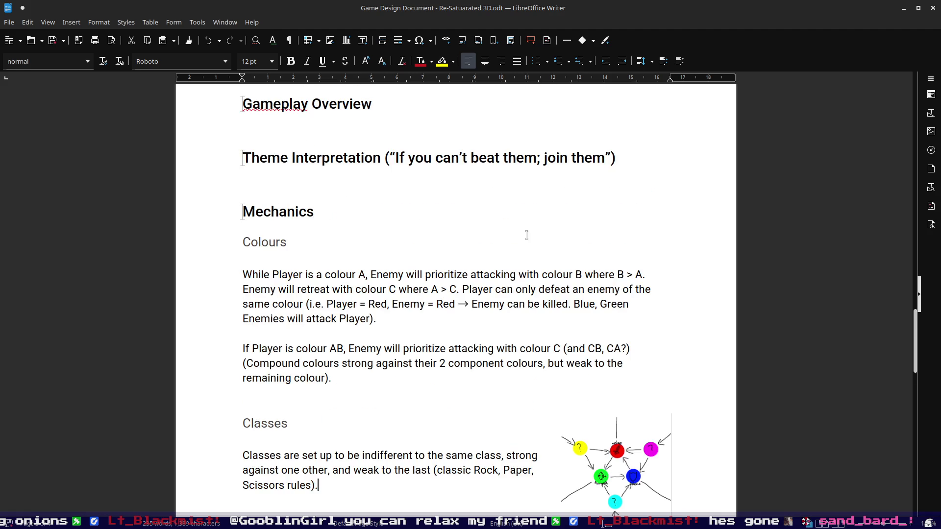
scroll(515, 249, down, 4)
scroll(456, 255, down, 1)
scroll(438, 250, up, 3)
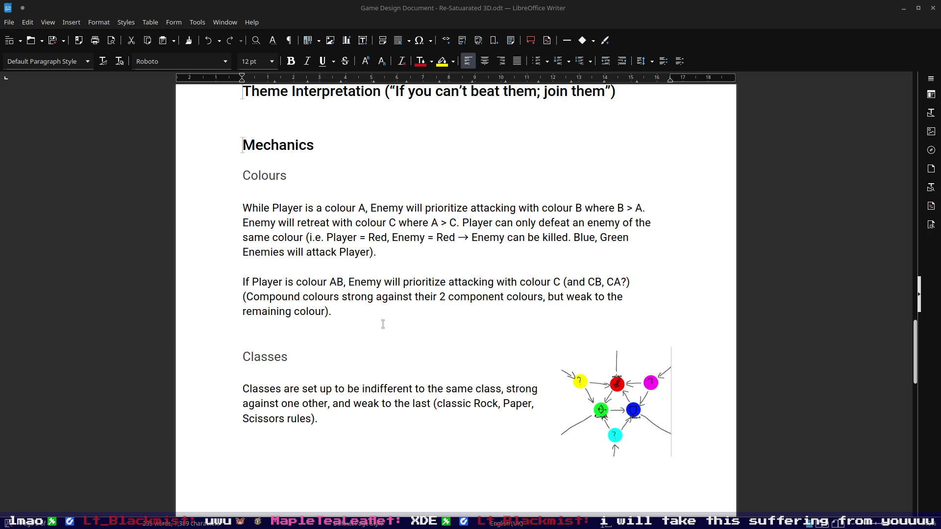
click(336, 315)
click(355, 419)
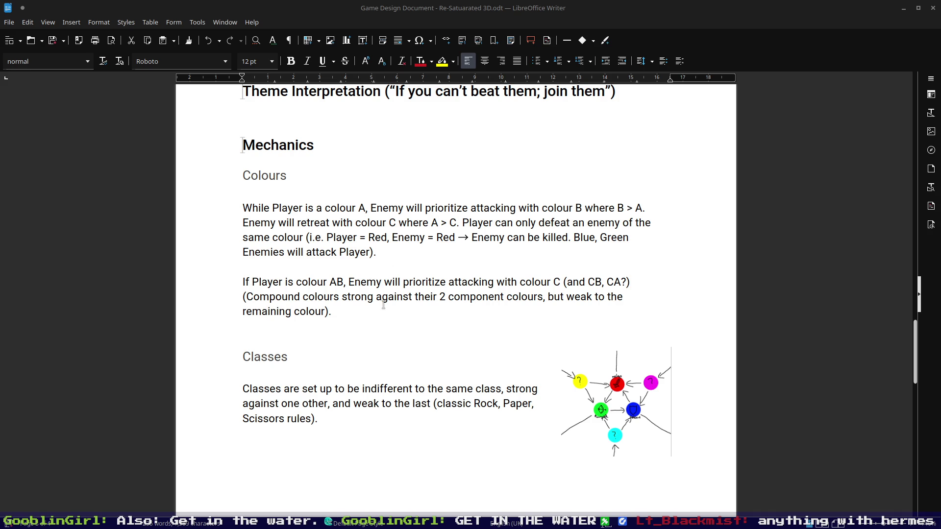
scroll(493, 305, down, 5)
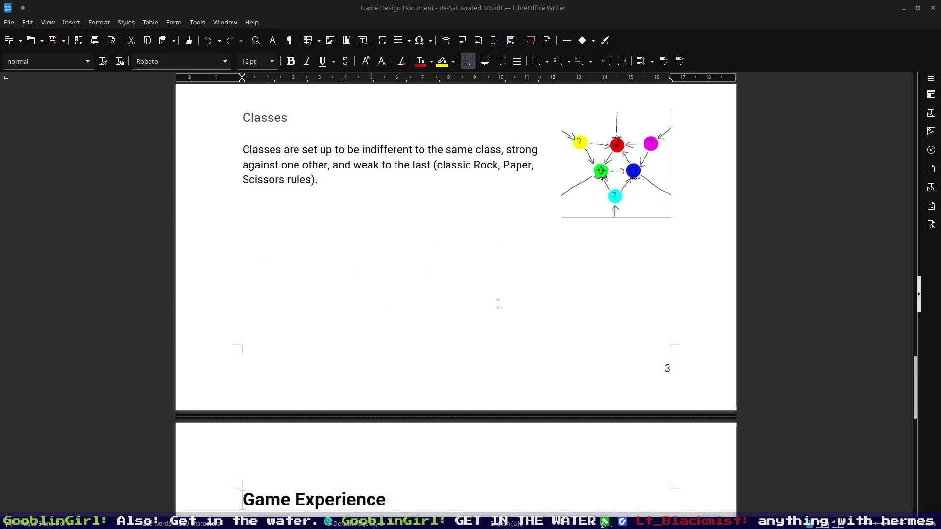
scroll(478, 303, up, 2)
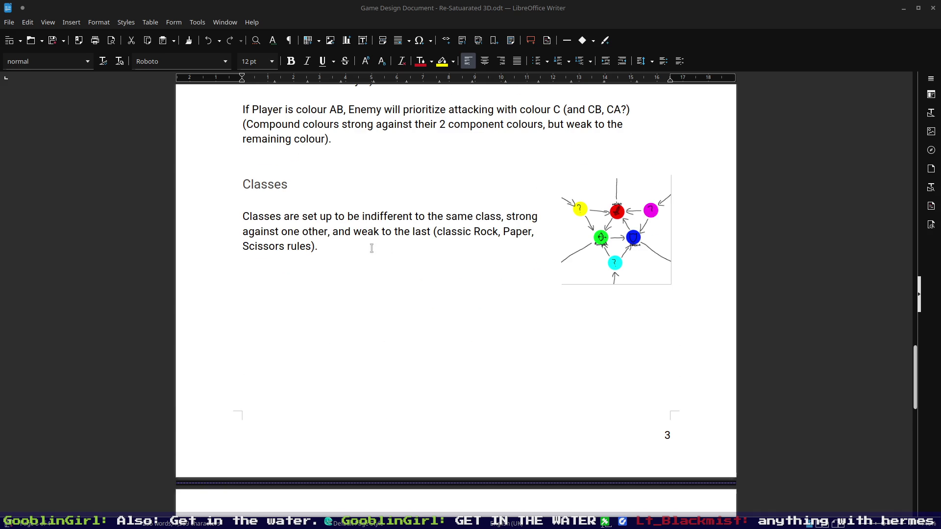
key(Return)
key(Return)
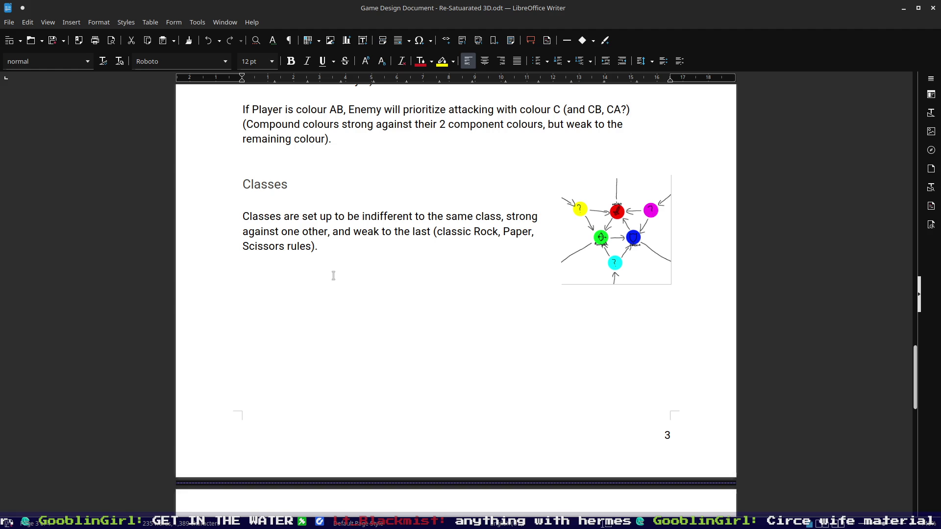
text(Melle)
key(BackSpace)
key(BackSpace)
text(ee)
key(Return)
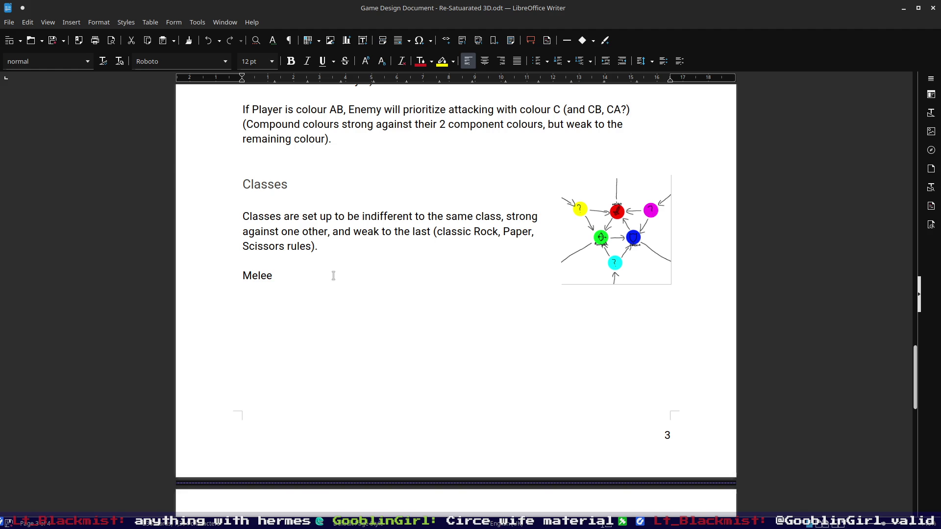
text(Defenders)
key(BackSpace)
key(BackSpace)
key(BackSpace)
key(BackSpace)
text(ders)
text(())
key(Left)
text(?)
key(Right)
key(Return)
text(Ranged)
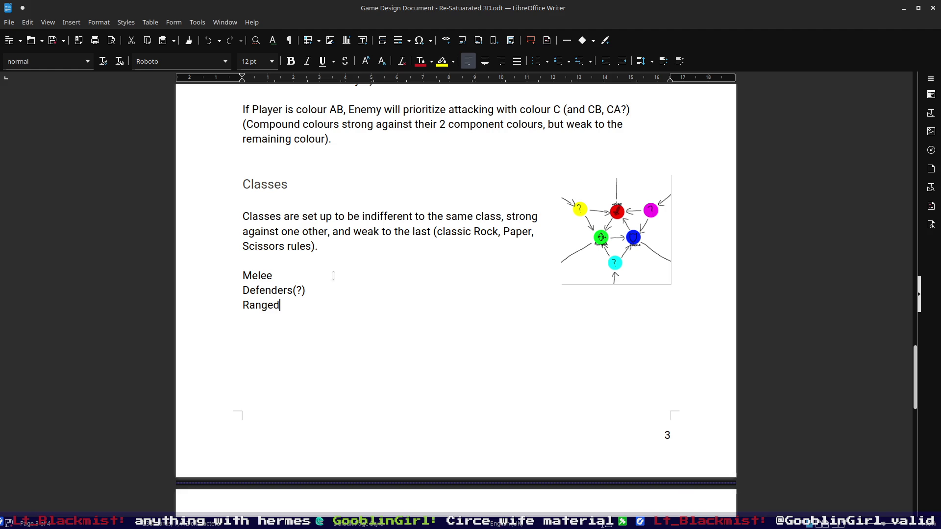